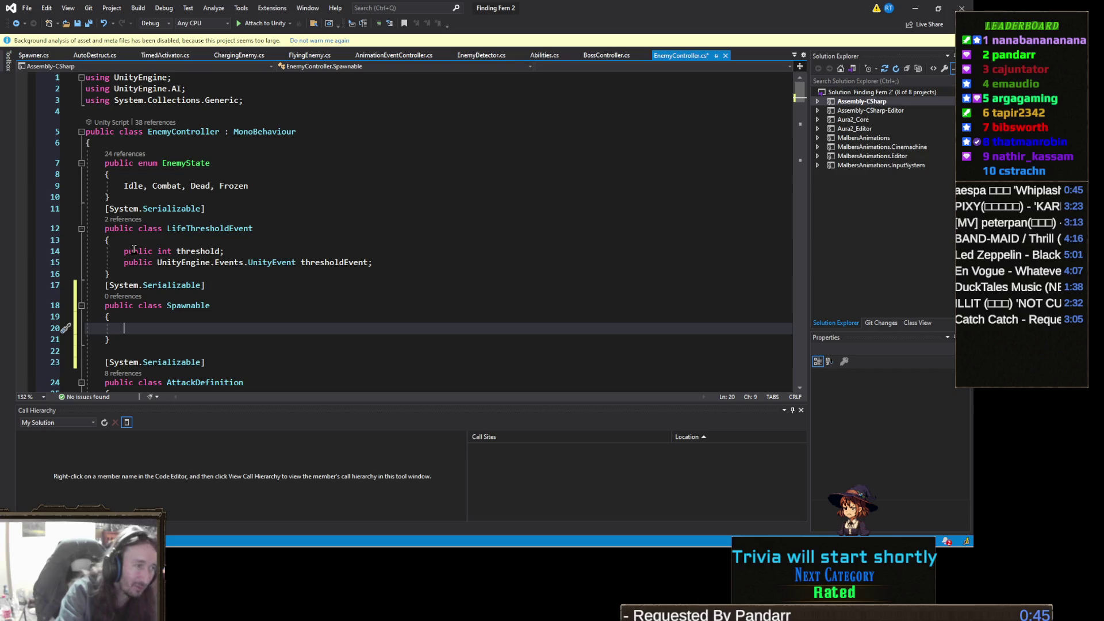
# - Declare 'public GameObject spawnedObject;' and 'public Transform spawnPoints;' inside the Spawnable class
pyautogui.write('public G')
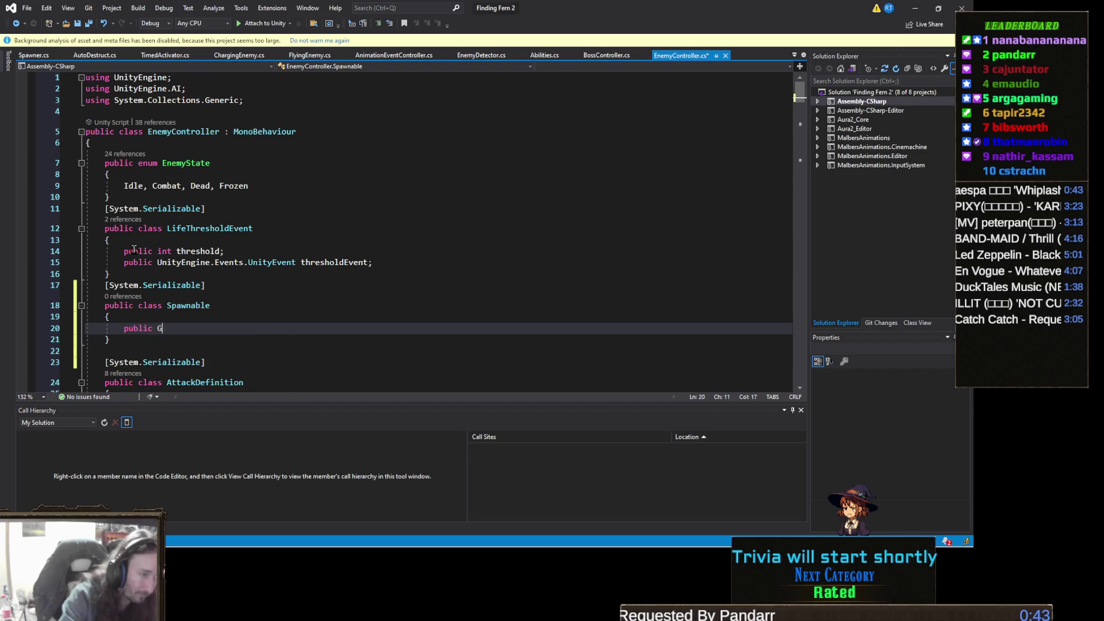
pyautogui.write('ameO')
pyautogui.press('Tab')
pyautogui.write('spawn')
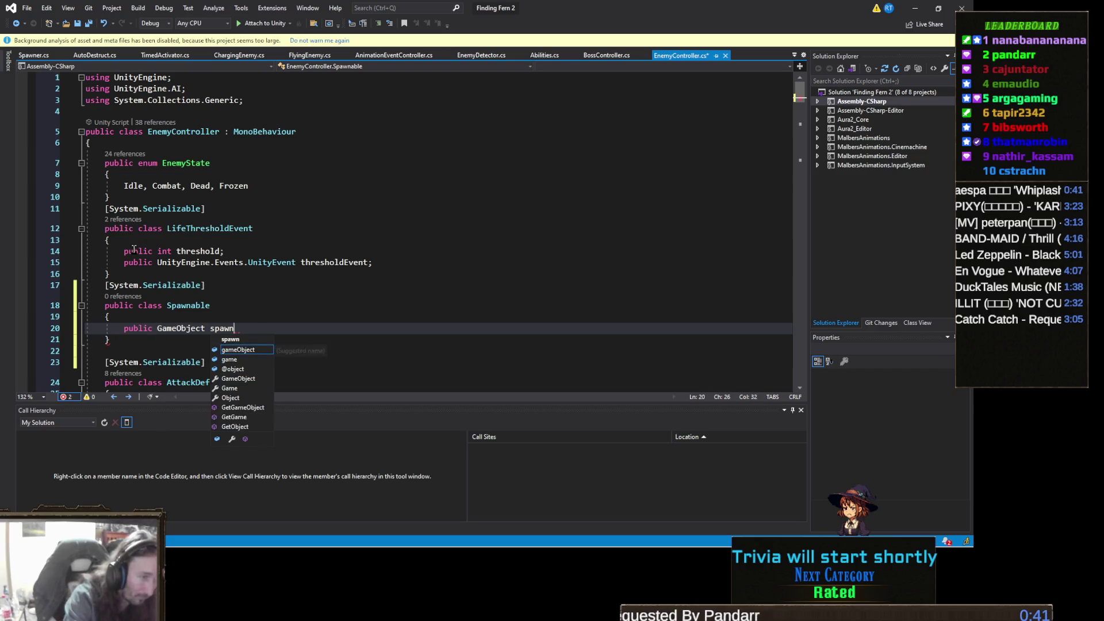
pyautogui.write('edObject;')
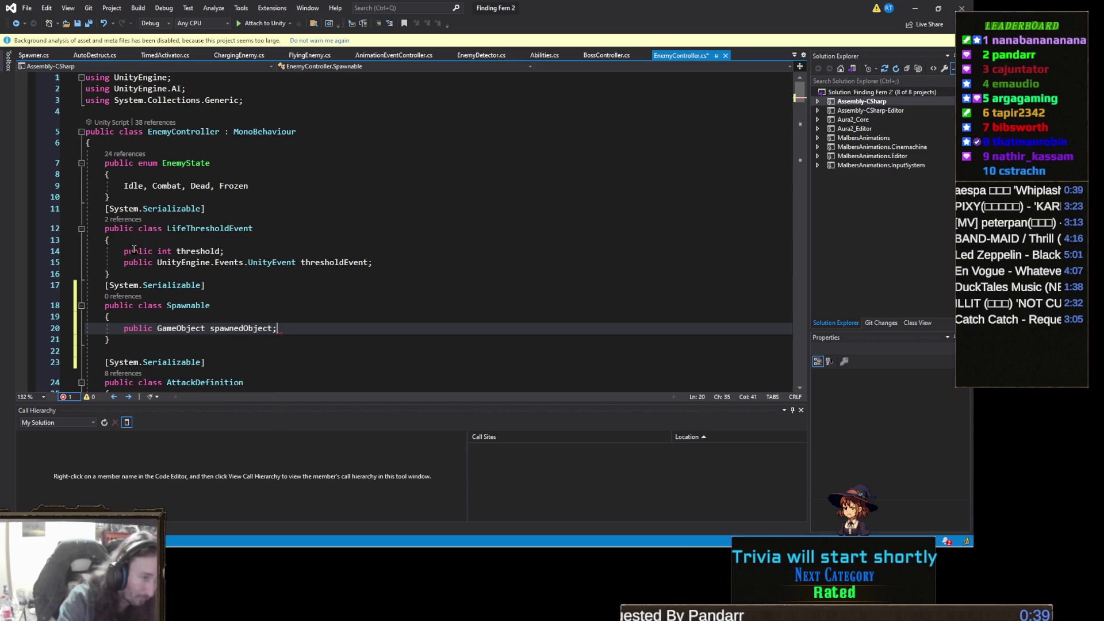
pyautogui.press('Return')
pyautogui.write('public Trans')
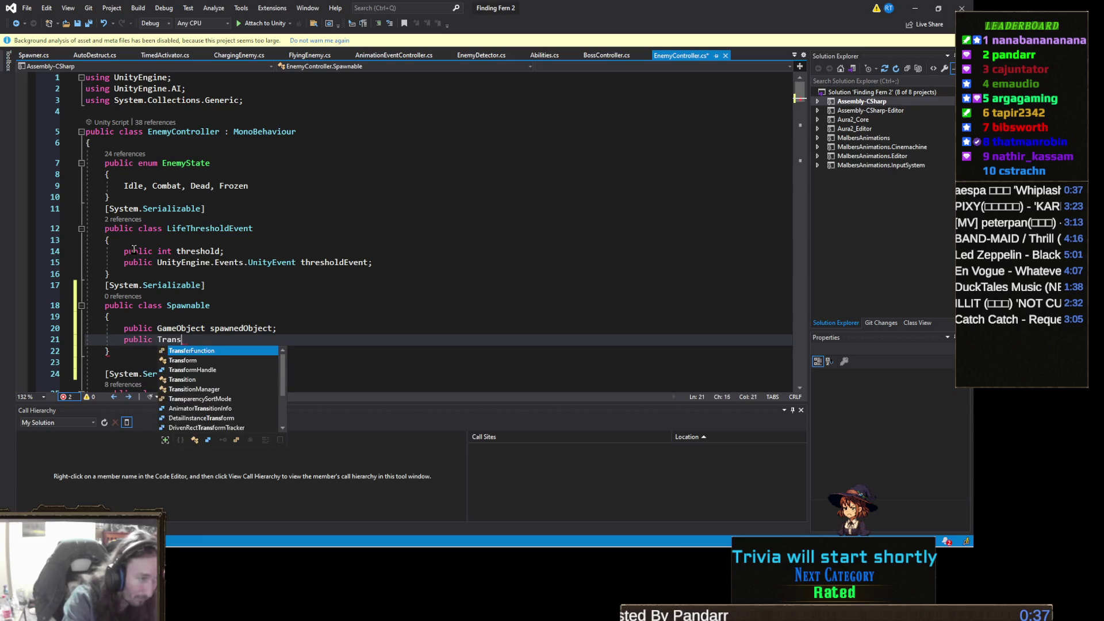
pyautogui.write('form spawn')
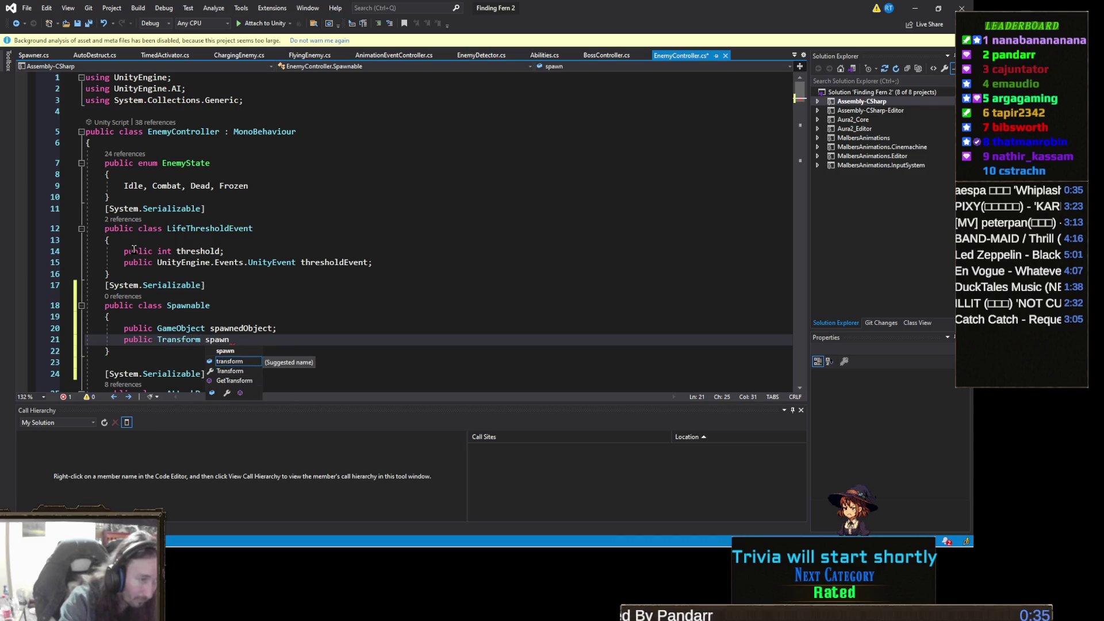
pyautogui.write('Points;')
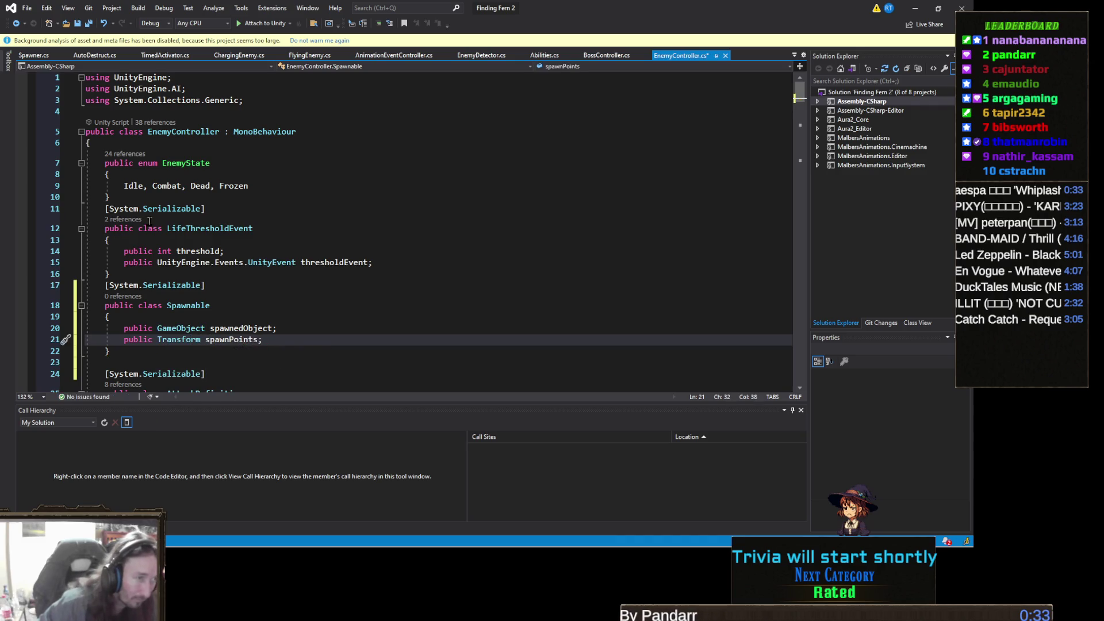
pyautogui.scroll(-7, 151, 221)
pyautogui.scroll(-12, 150, 221)
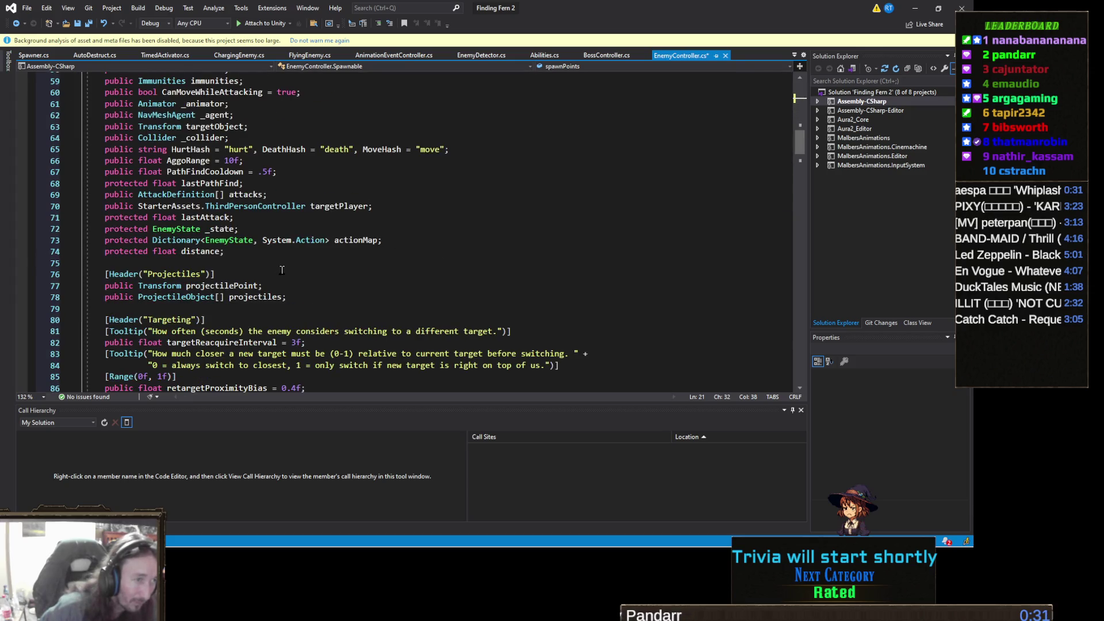
# - Rename the Projectiles header in EnemyController to Spawnables
pyautogui.click(245, 249)
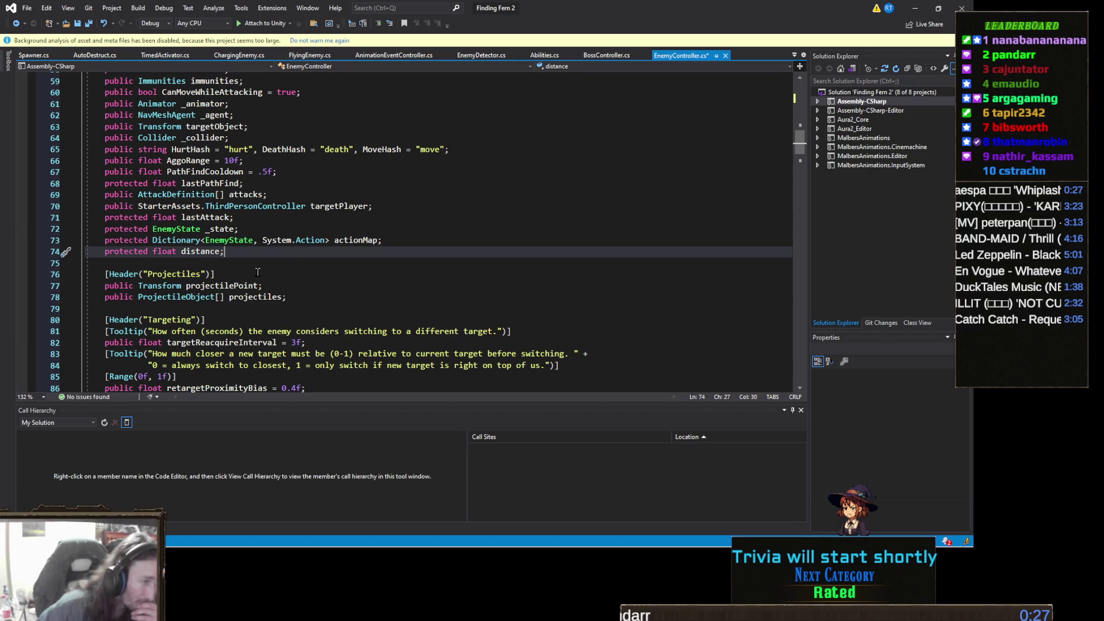
pyautogui.click(181, 276)
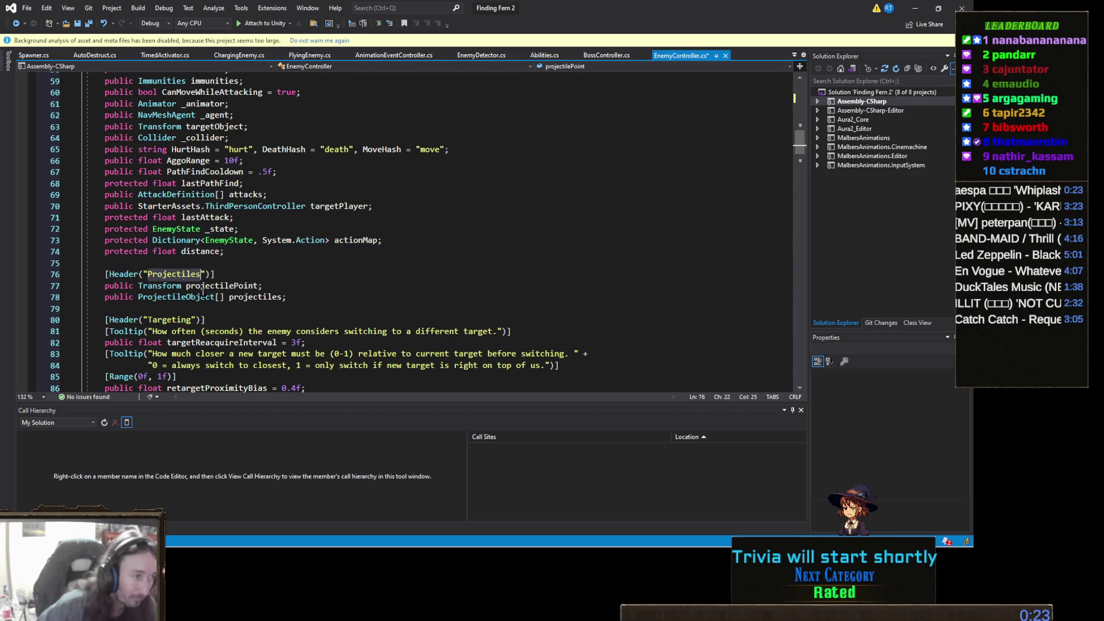
pyautogui.write('Spawnables')
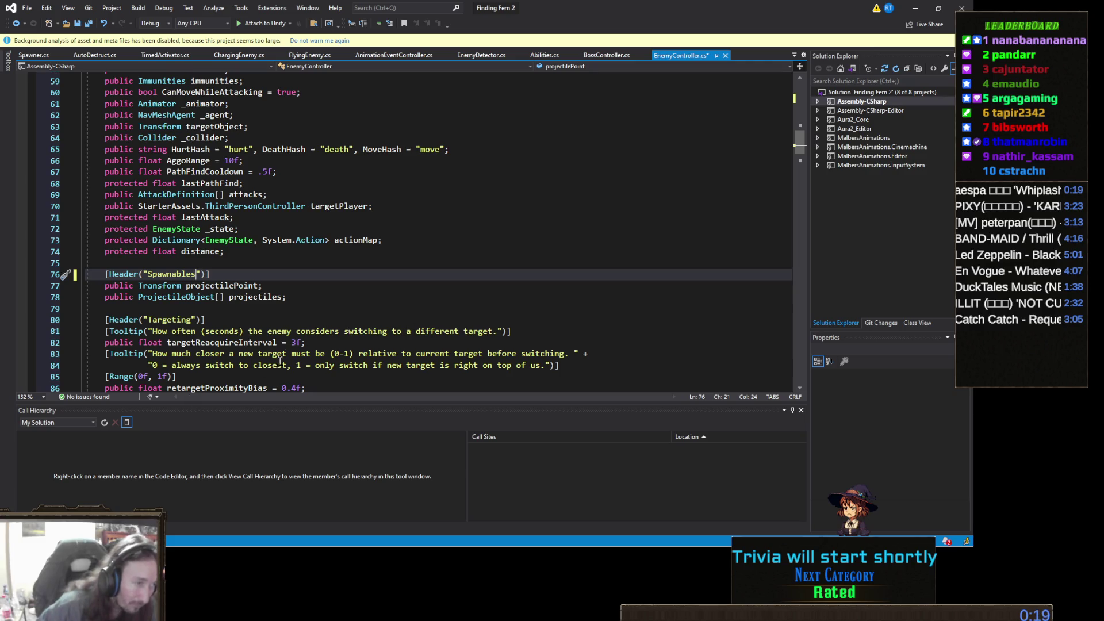
# - Add 'public Spawnable spawnables;' on a new line below the projectiles field
pyautogui.click(322, 300)
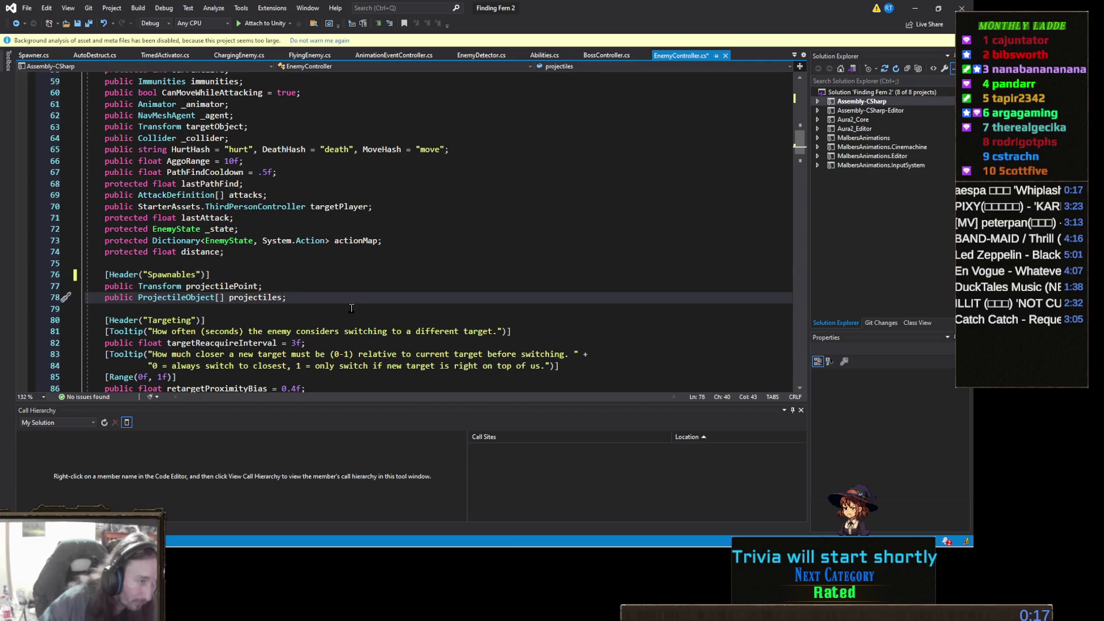
pyautogui.press('Return')
pyautogui.write('pub')
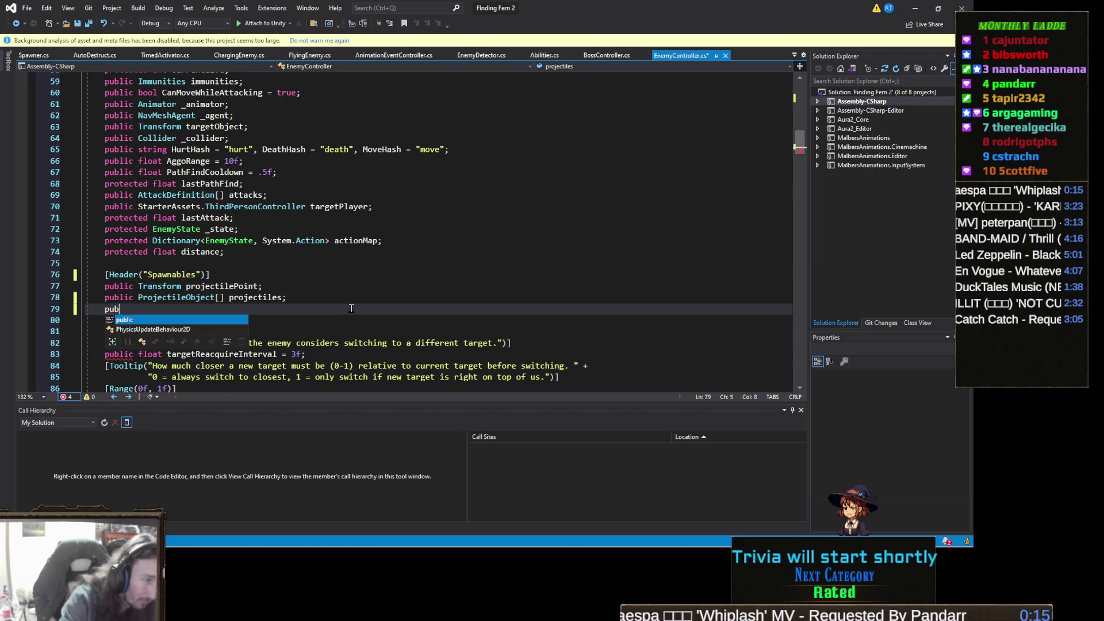
pyautogui.write('lic Spawnable ')
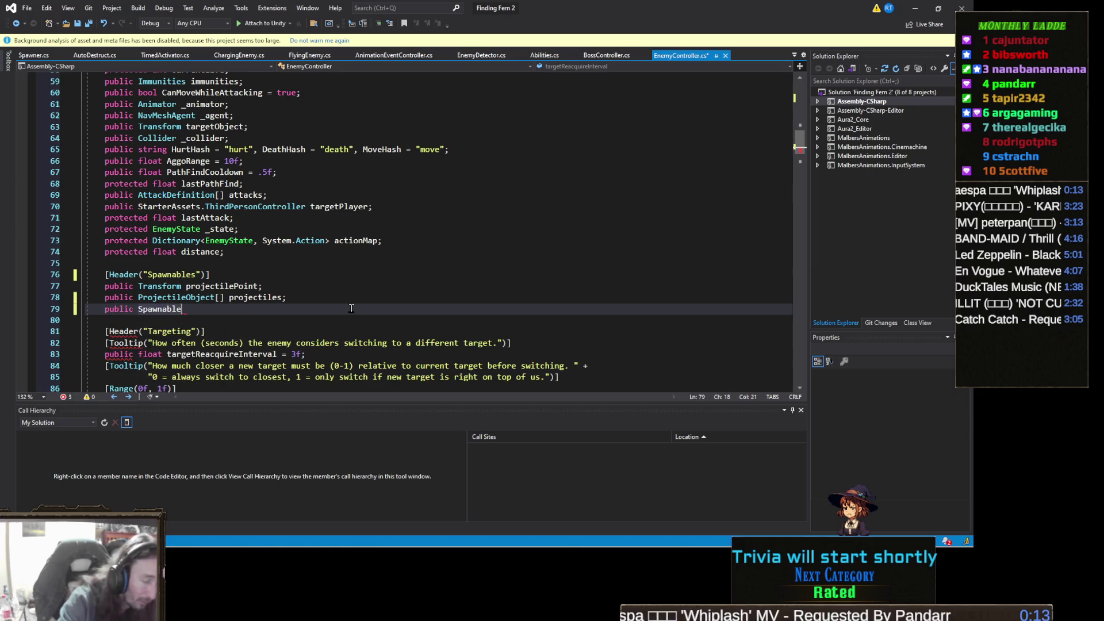
pyautogui.write('spawnables;')
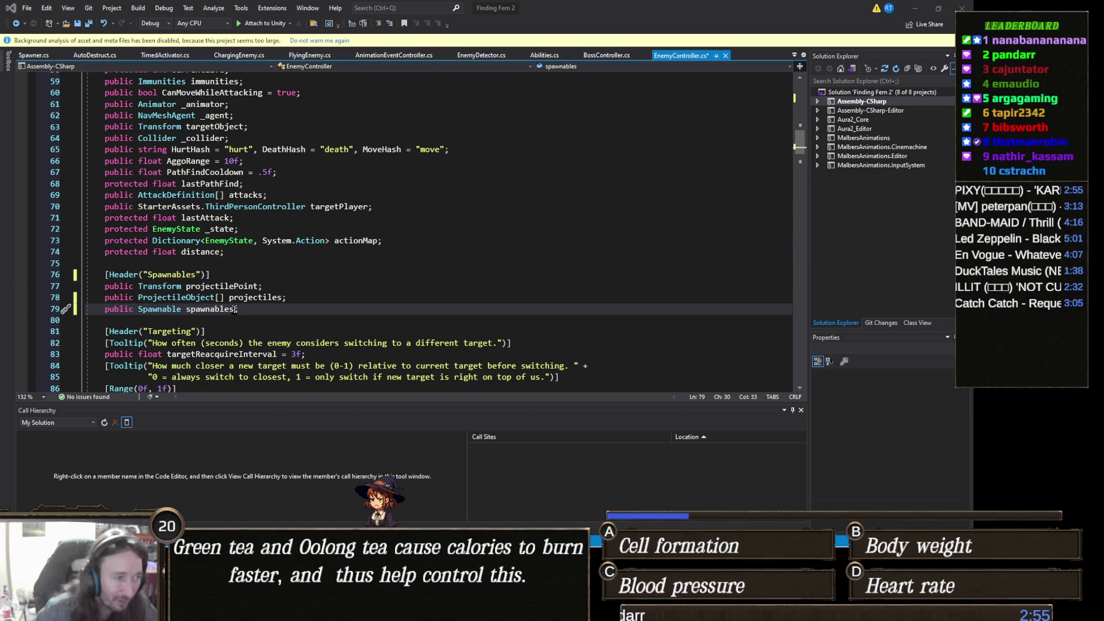
pyautogui.click(260, 313)
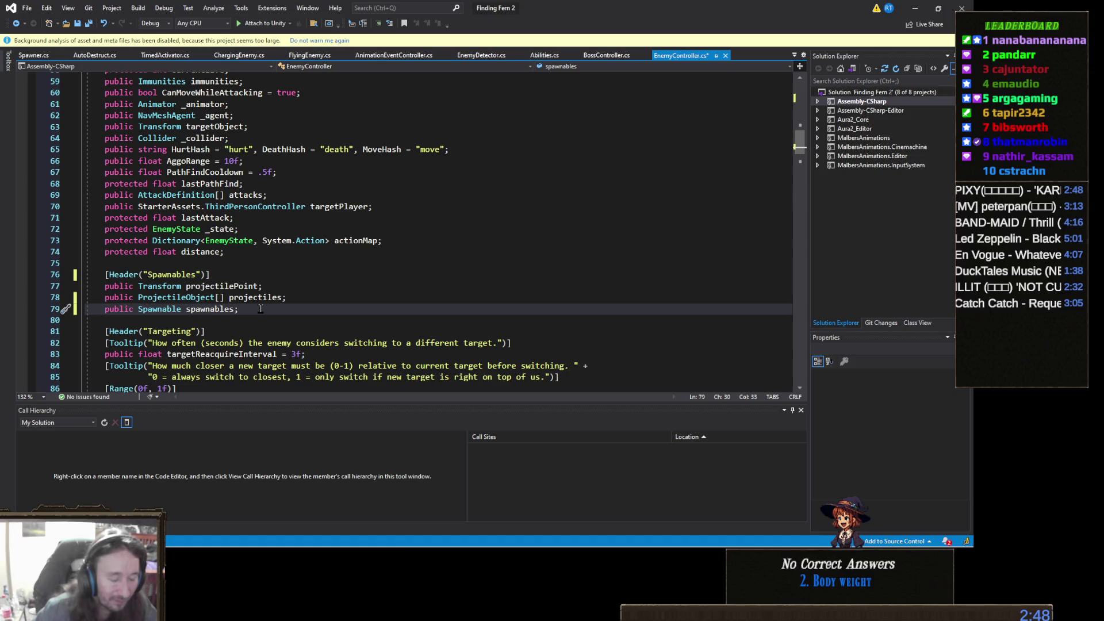
# - Insert [] after Spawnable so the field reads 'public Spawnable[] spawnables;'
pyautogui.hotkey('ctrl', 'Left')
pyautogui.hotkey('ctrl', 'Left')
pyautogui.press('Left')
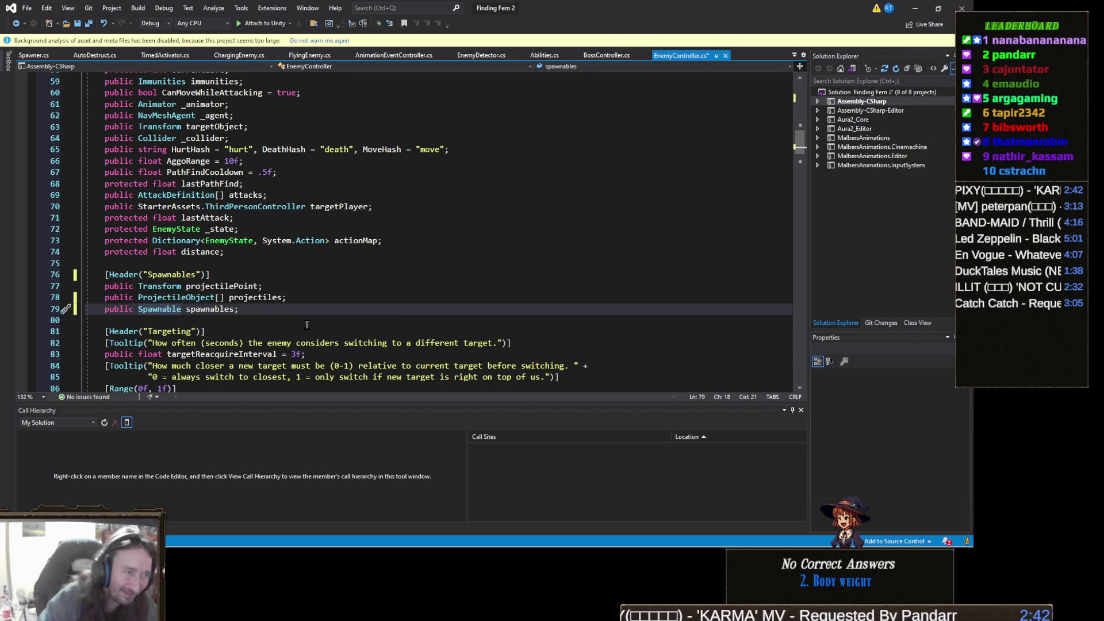
pyautogui.write('[]')
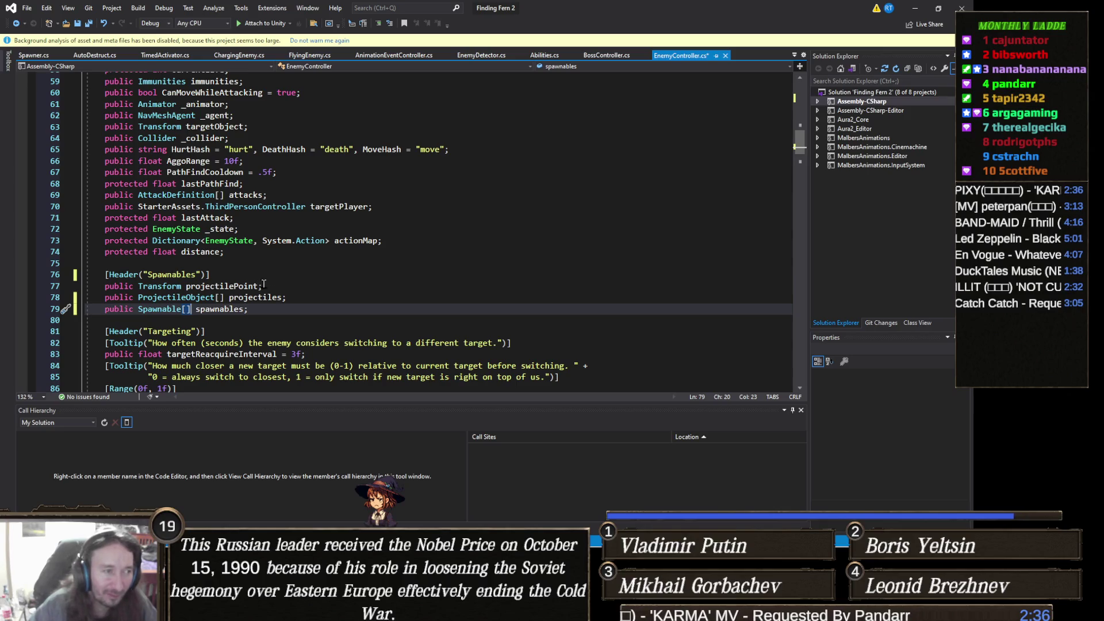
pyautogui.click(283, 307)
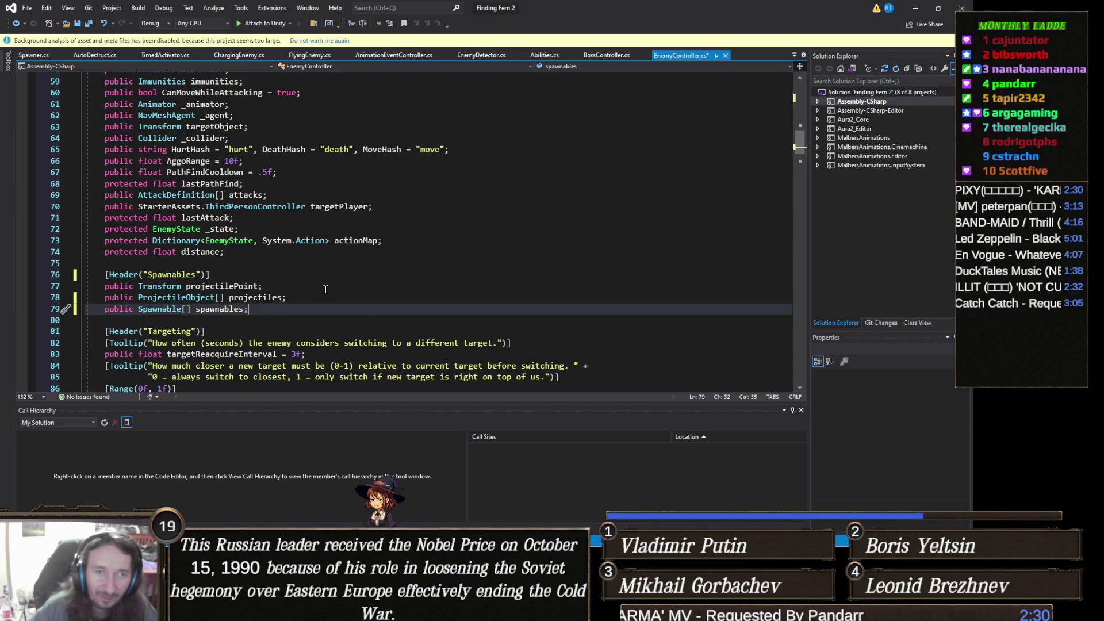
pyautogui.click(299, 300)
pyautogui.click(312, 306)
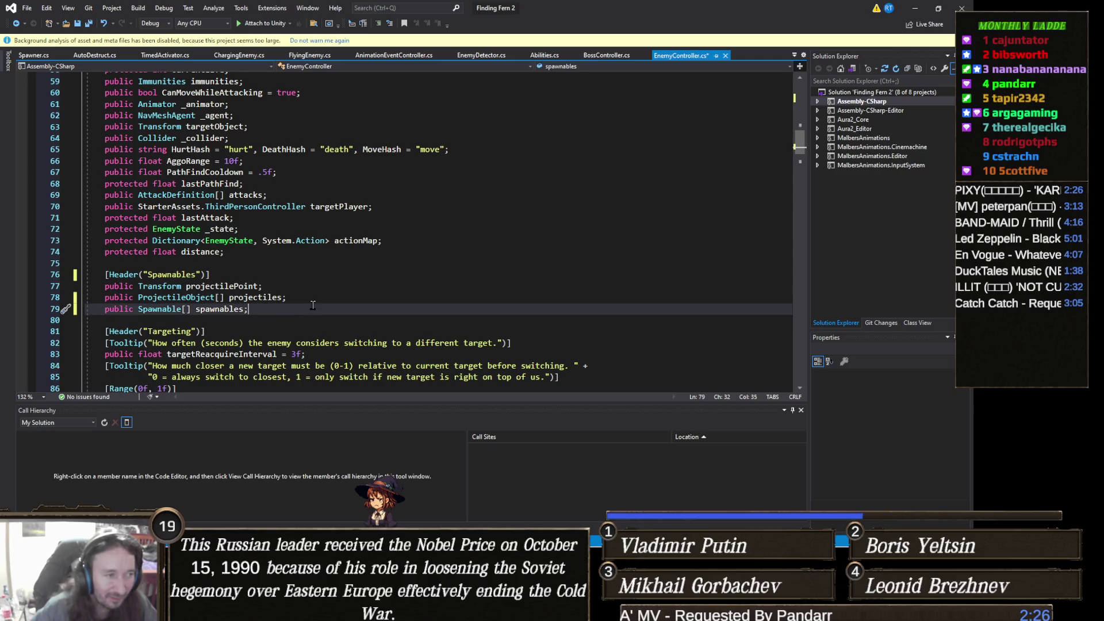
pyautogui.click(314, 298)
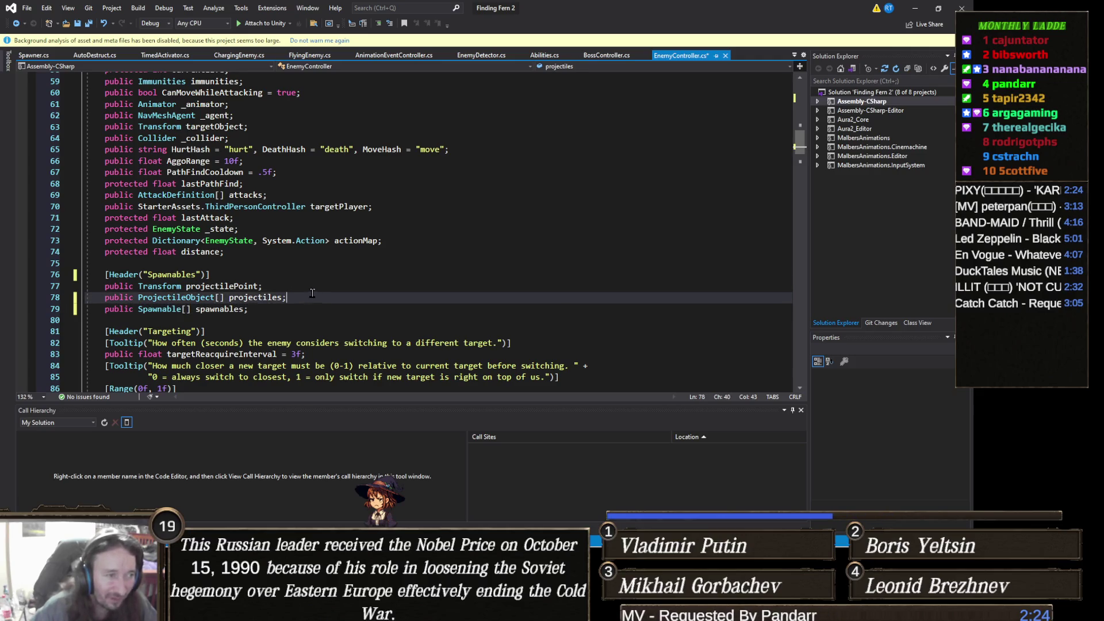
pyautogui.click(305, 288)
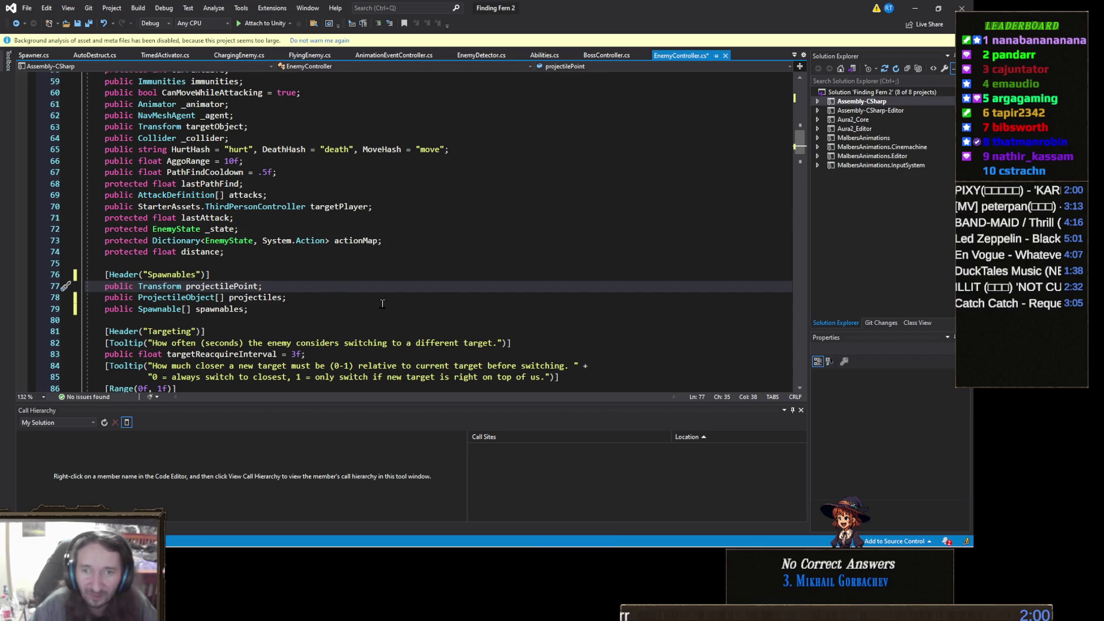
pyautogui.scroll(-2, 325, 277)
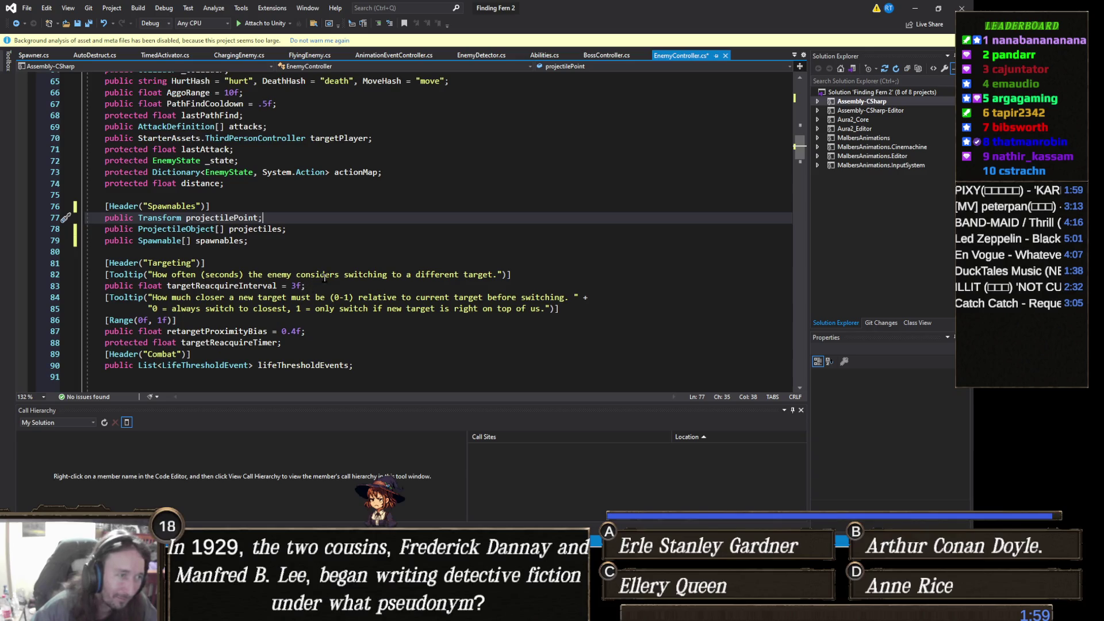
pyautogui.click(281, 240)
pyautogui.doubleClick(277, 230)
pyautogui.click(288, 241)
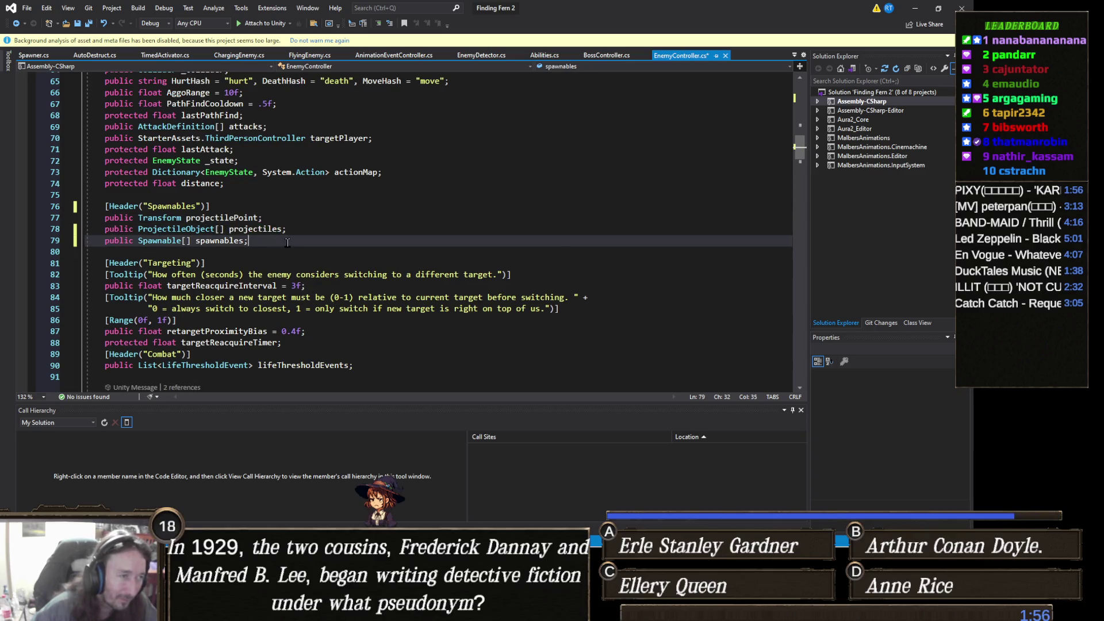
pyautogui.scroll(-5, 290, 242)
pyautogui.scroll(-4, 290, 243)
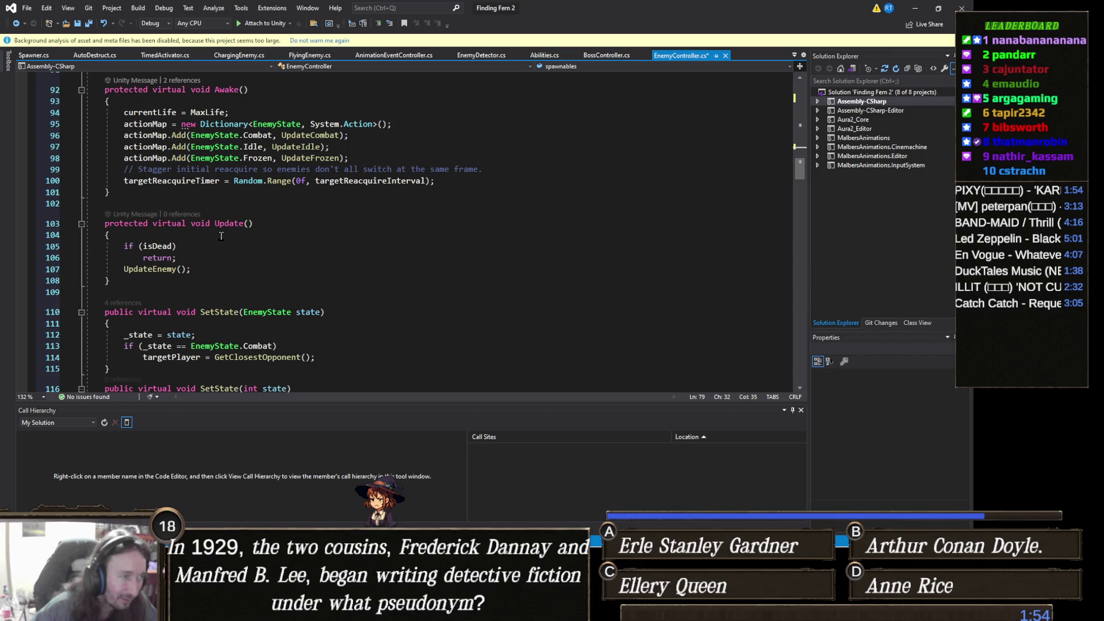
pyautogui.click(210, 206)
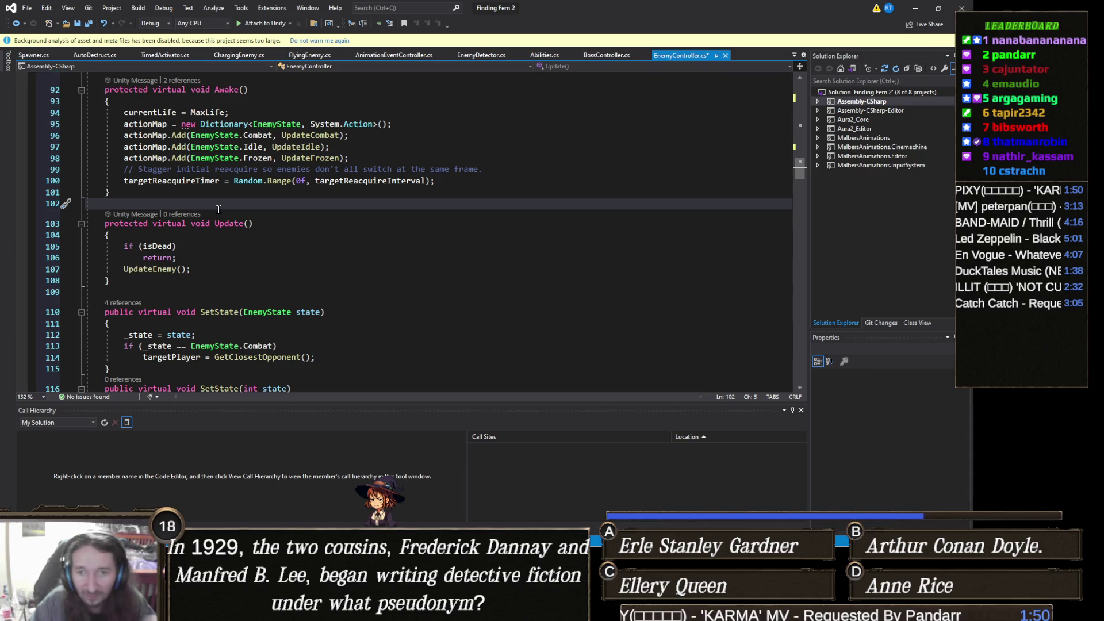
pyautogui.moveTo(364, 183)
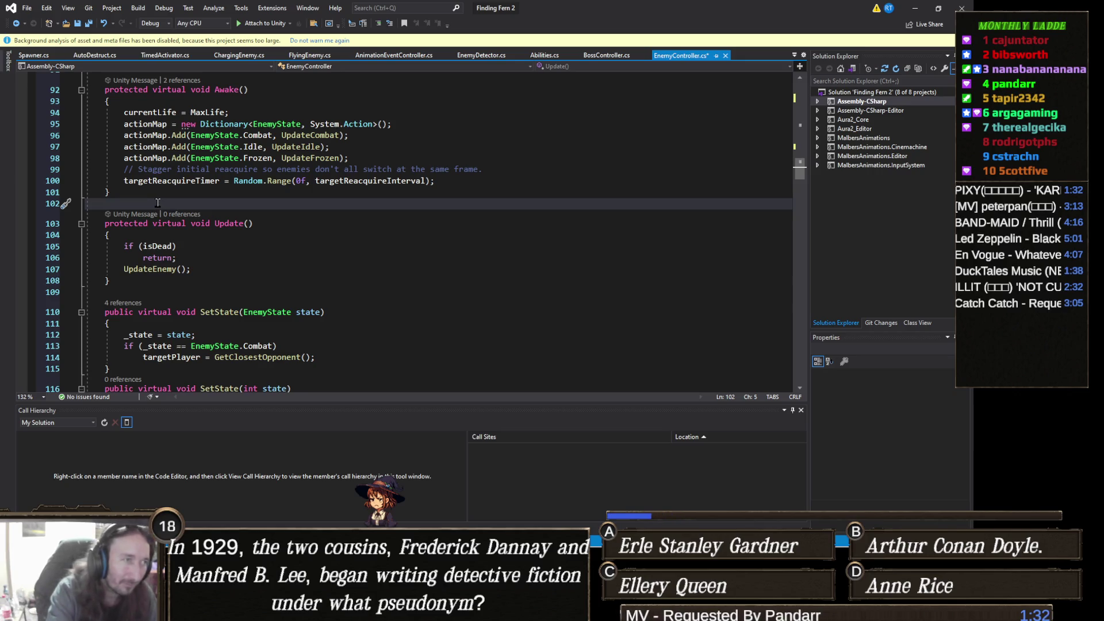
pyautogui.write('p')
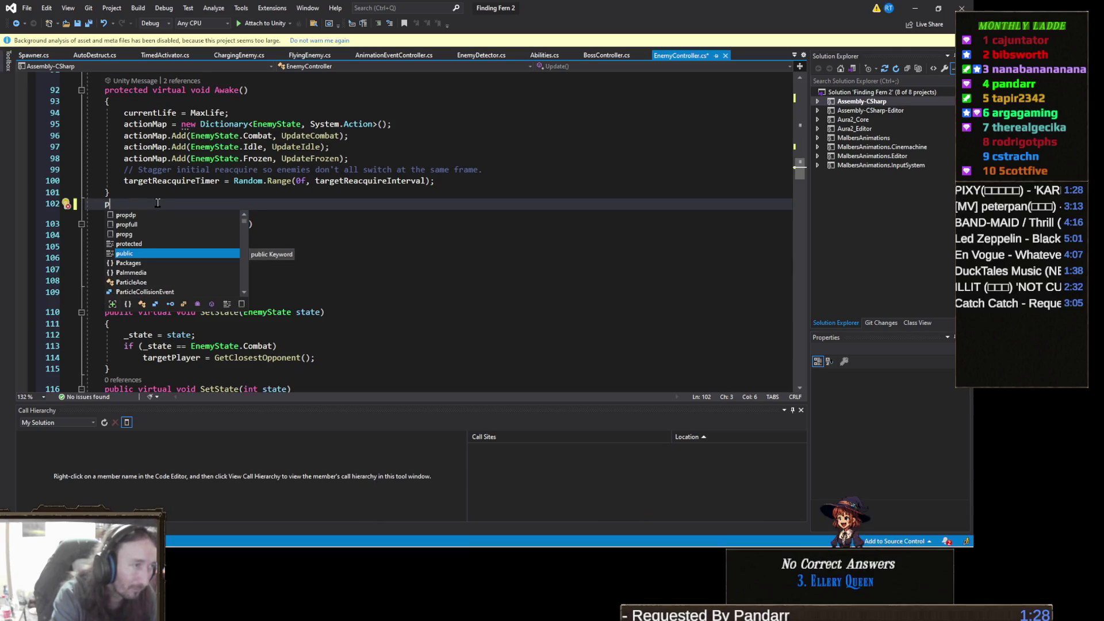
pyautogui.write('ublic virtual void Spa')
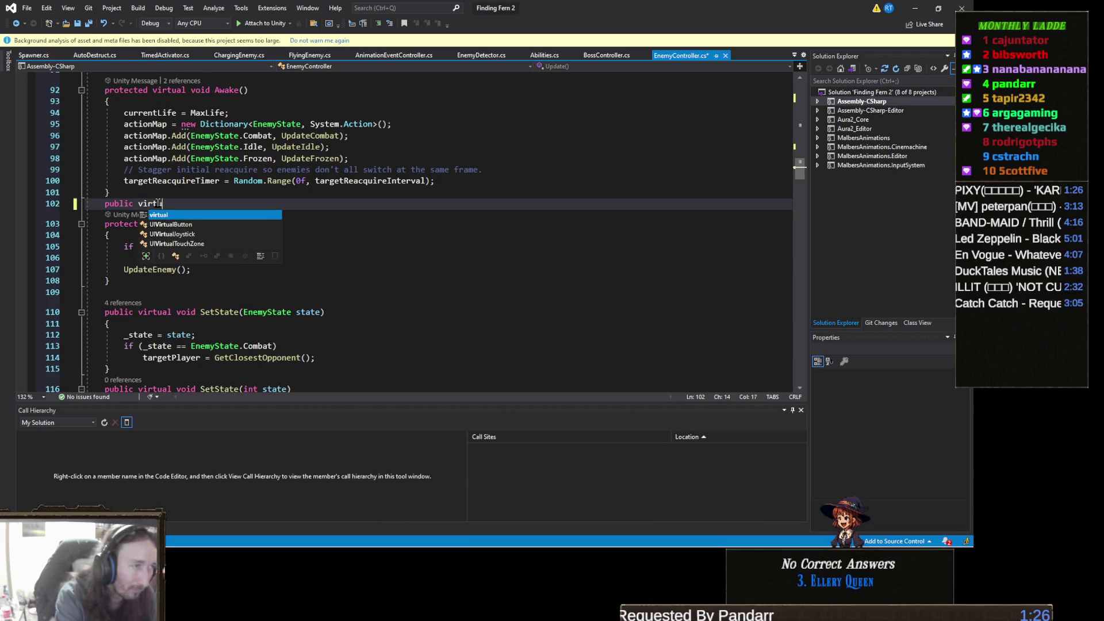
pyautogui.write('wn')
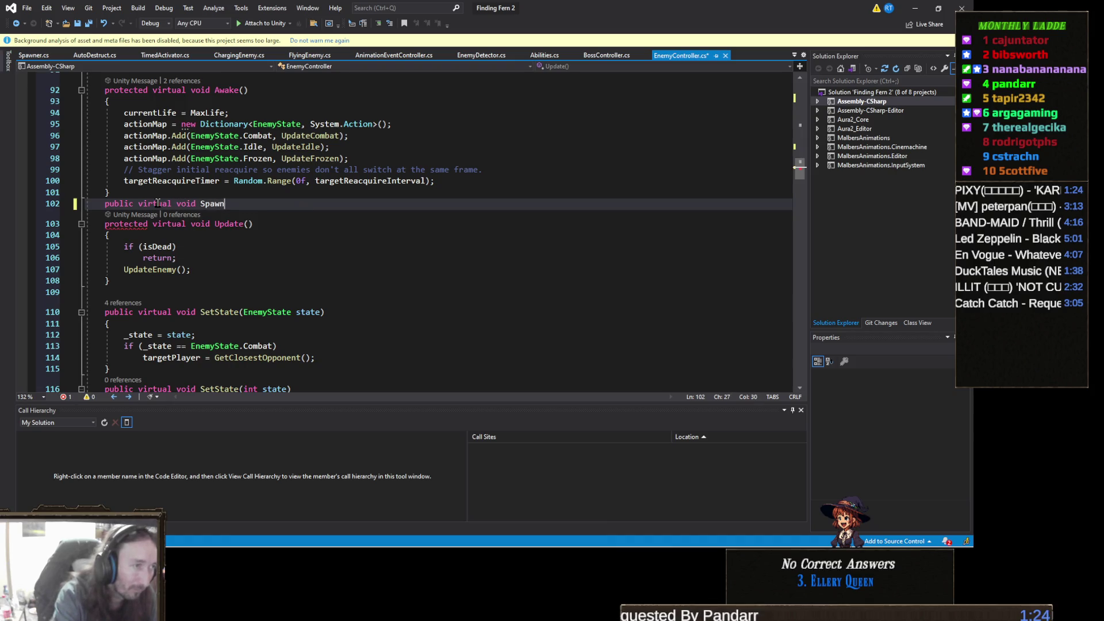
pyautogui.write('Object(int id)')
# - Open the SpawnObject method body with a brace, then switch to the TeeVeedle browser window
pyautogui.press('Return')
pyautogui.write('{')
pyautogui.press('Return')
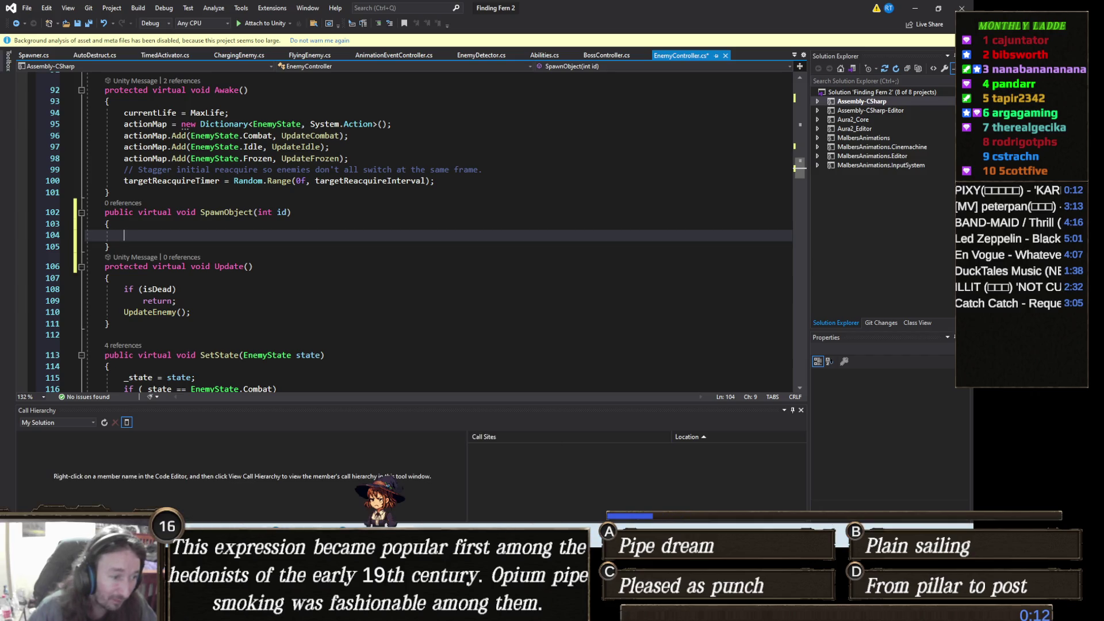
pyautogui.moveTo(338, 610)
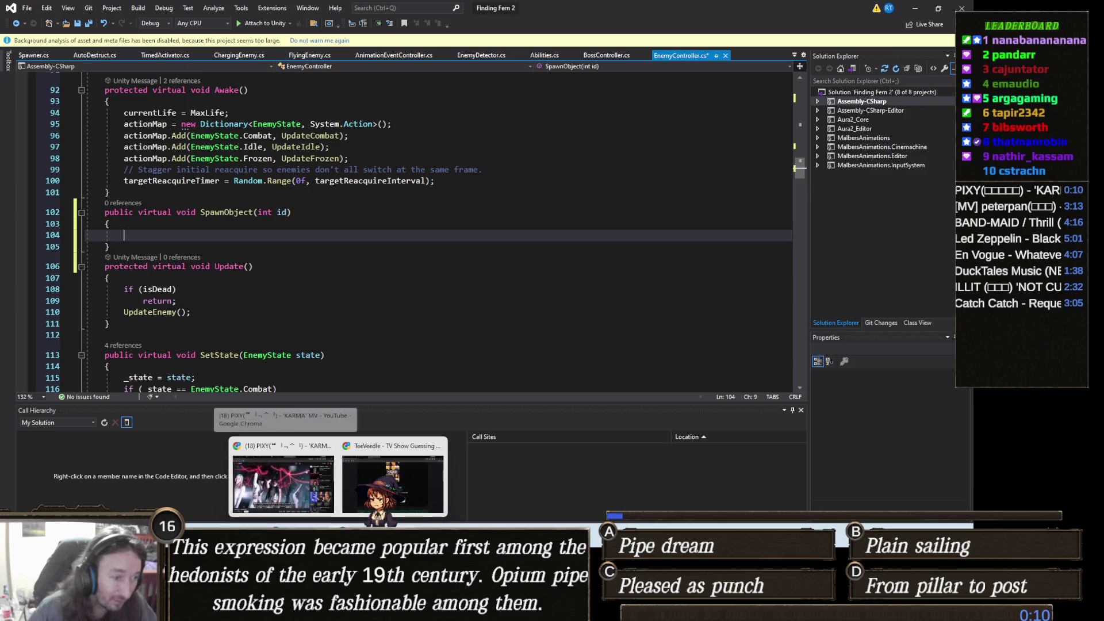
pyautogui.click(437, 489)
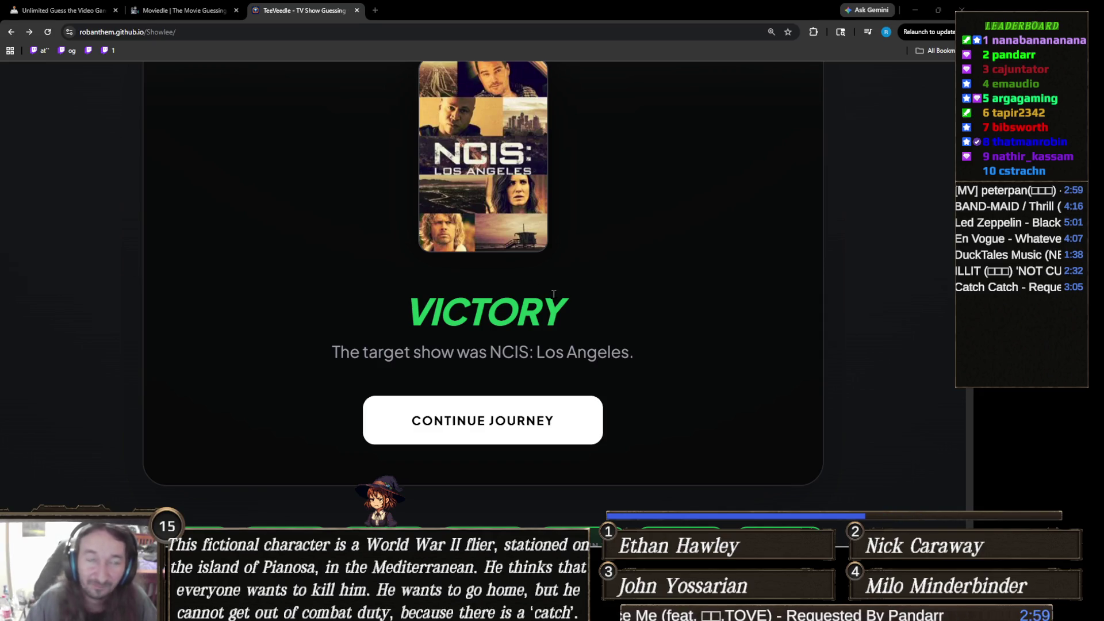
# - In Moviedle, open the Moviemoji past-games calendar, page back to March 2025, and pick the 8th
pyautogui.click(196, 8)
pyautogui.scroll(15, 378, 261)
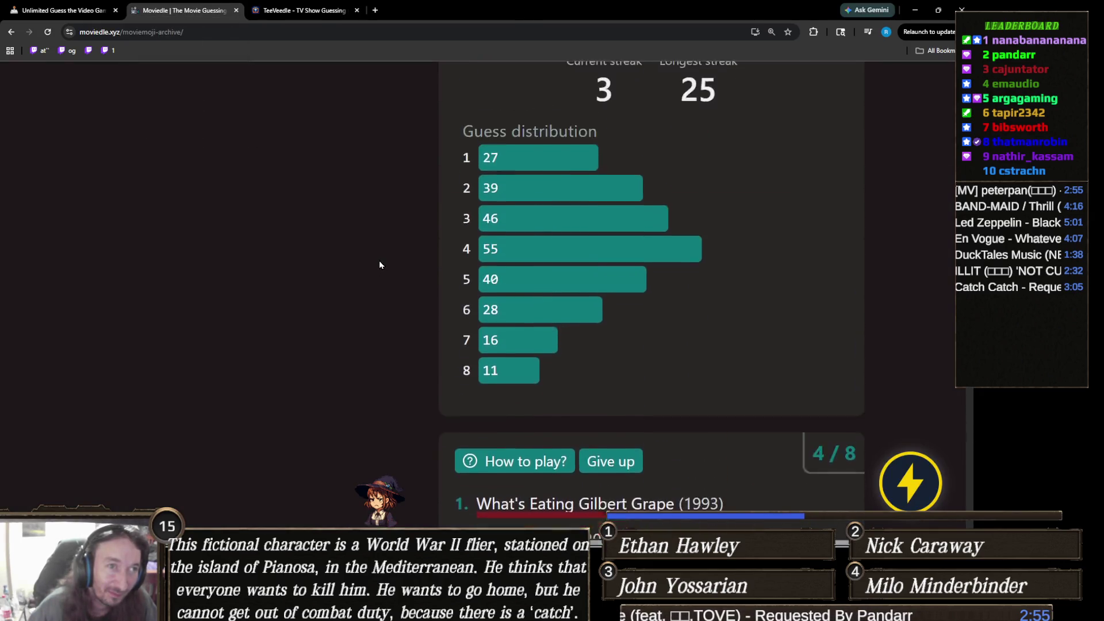
pyautogui.scroll(3, 305, 215)
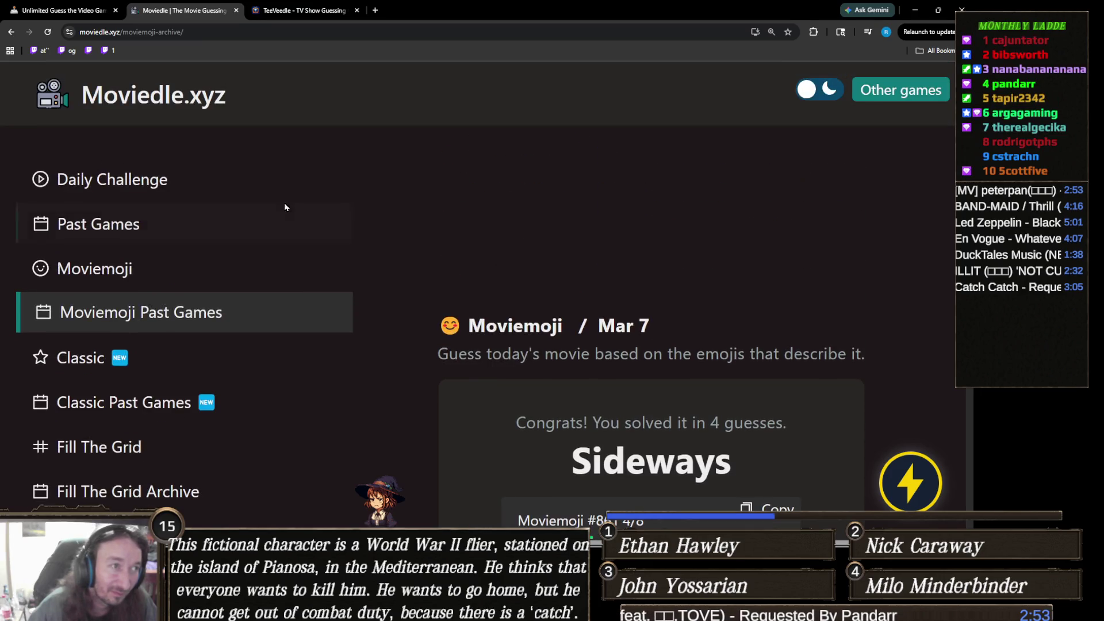
pyautogui.click(289, 313)
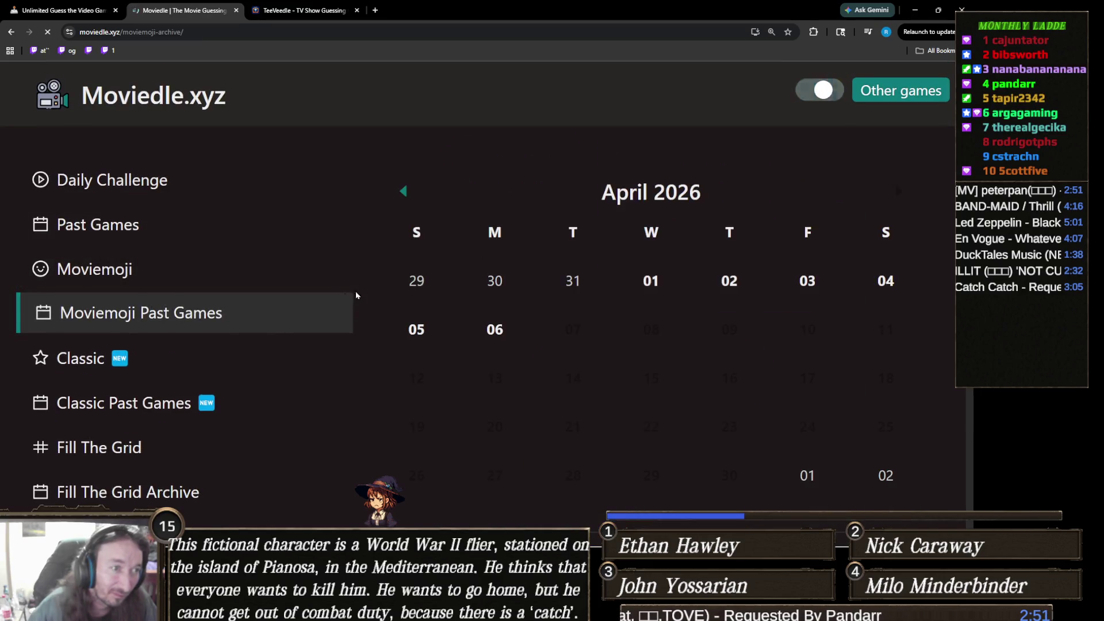
pyautogui.click(401, 193)
pyautogui.click(401, 193)
pyautogui.click(401, 192)
pyautogui.click(401, 193)
pyautogui.click(400, 193)
pyautogui.click(400, 192)
pyautogui.click(401, 193)
pyautogui.click(401, 193)
pyautogui.click(401, 192)
pyautogui.click(401, 192)
pyautogui.click(401, 193)
pyautogui.click(400, 193)
pyautogui.click(400, 193)
pyautogui.scroll(-2, 727, 339)
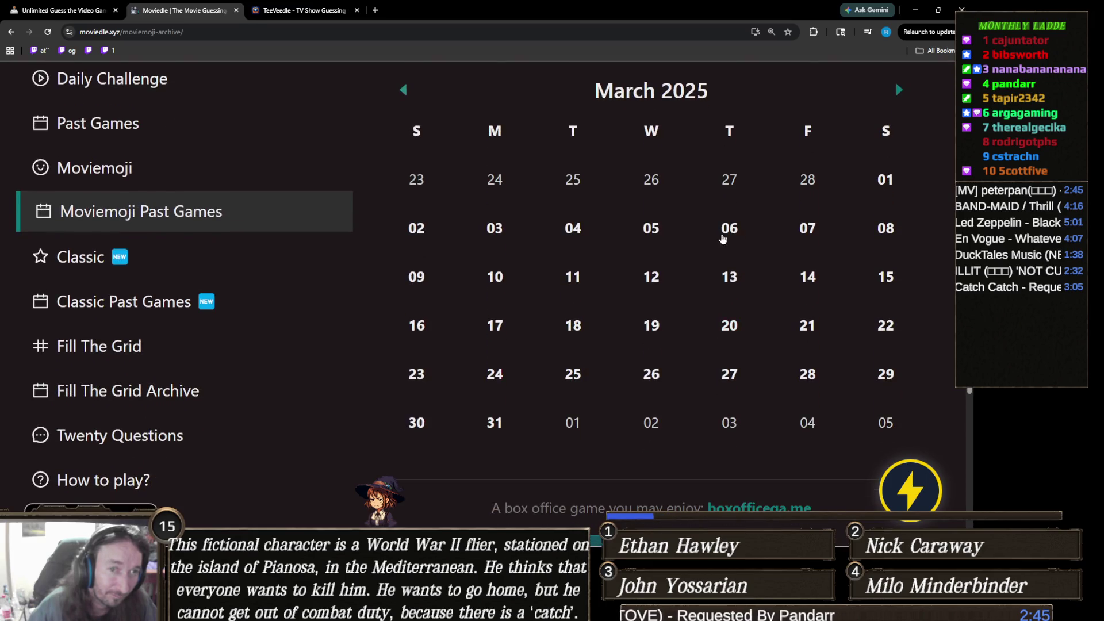
pyautogui.click(886, 230)
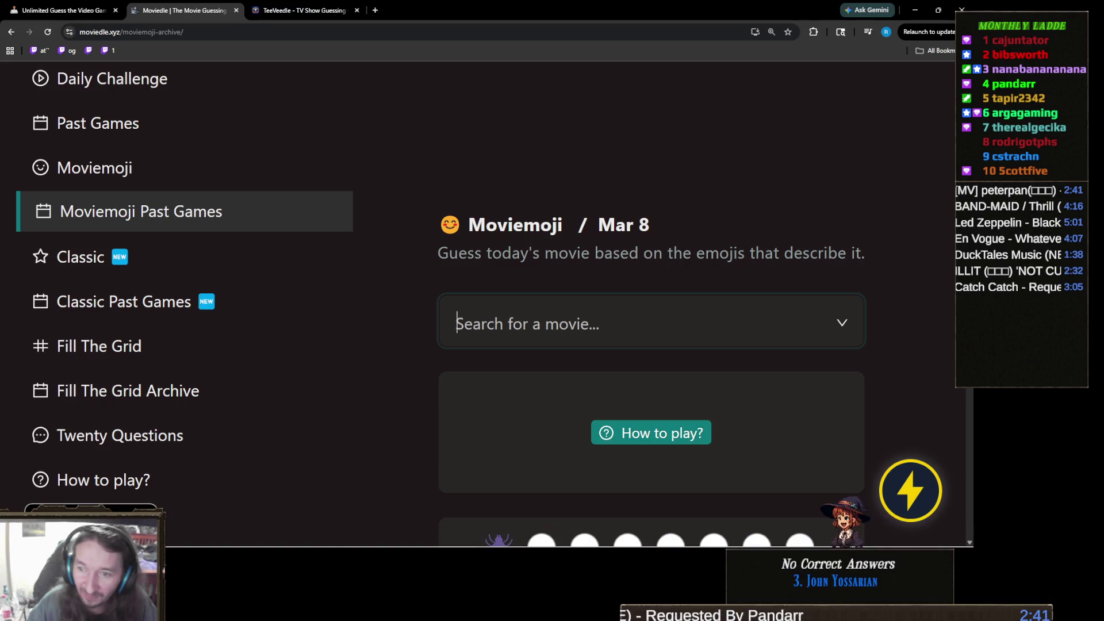
# - Search 'spider-man' and submit Spider-Man 3 (2007) as the first guess
pyautogui.hotkey('alt', 'Tab')
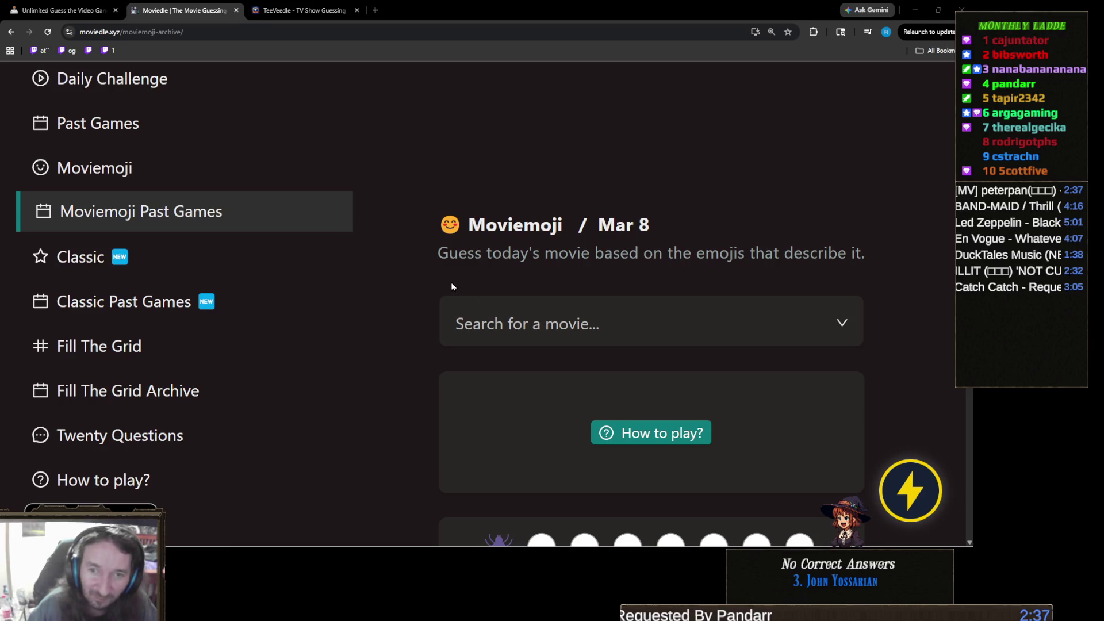
pyautogui.scroll(-3, 451, 285)
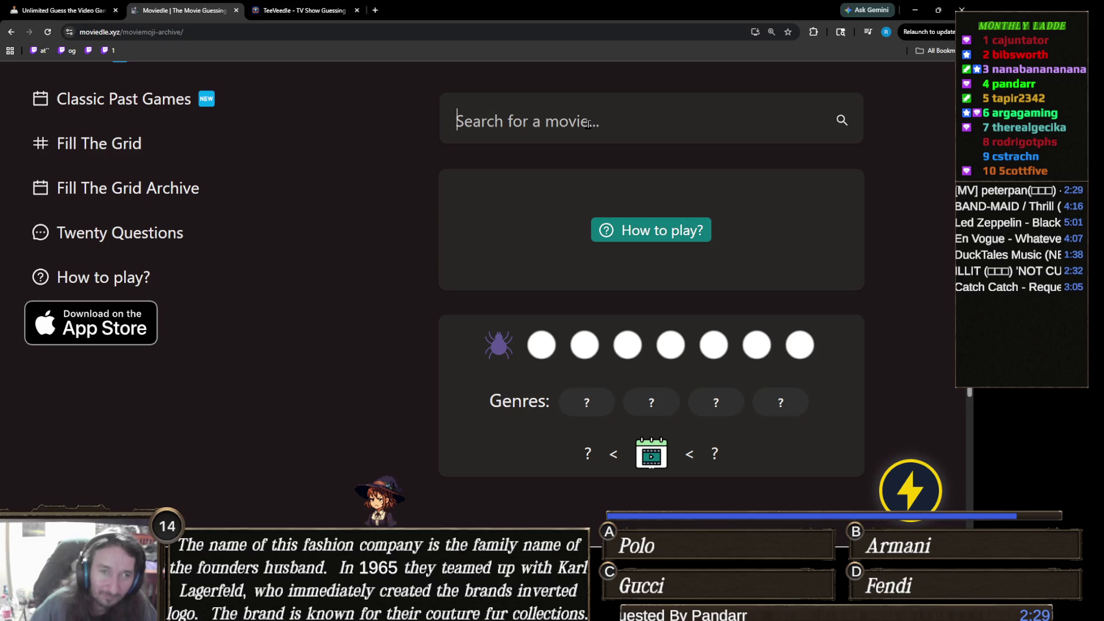
pyautogui.click(588, 123)
pyautogui.write('spide')
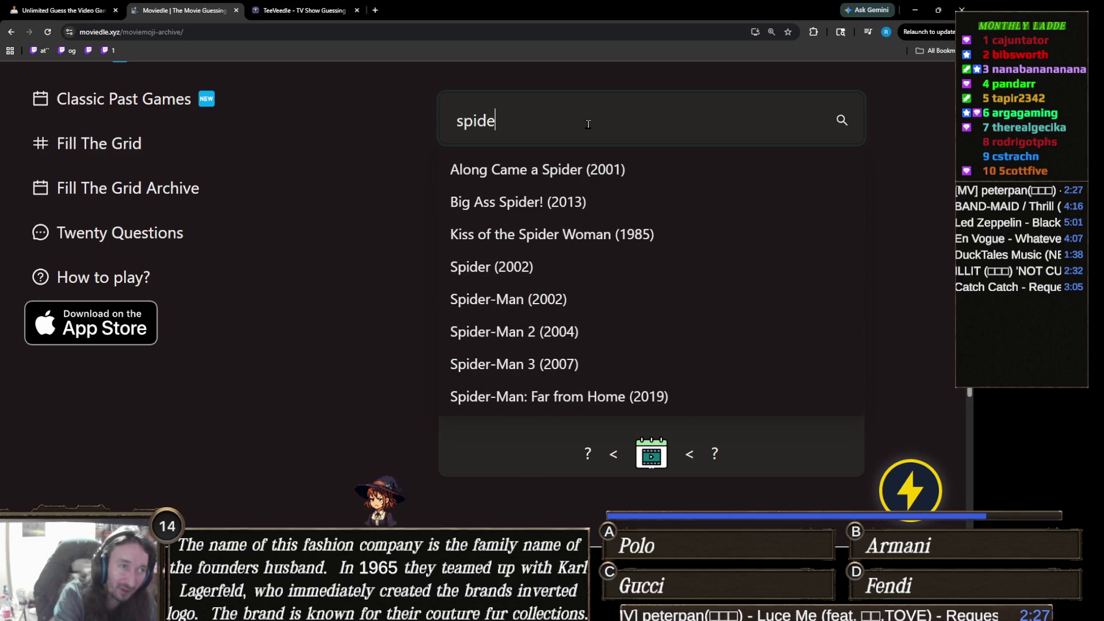
pyautogui.write('r-man')
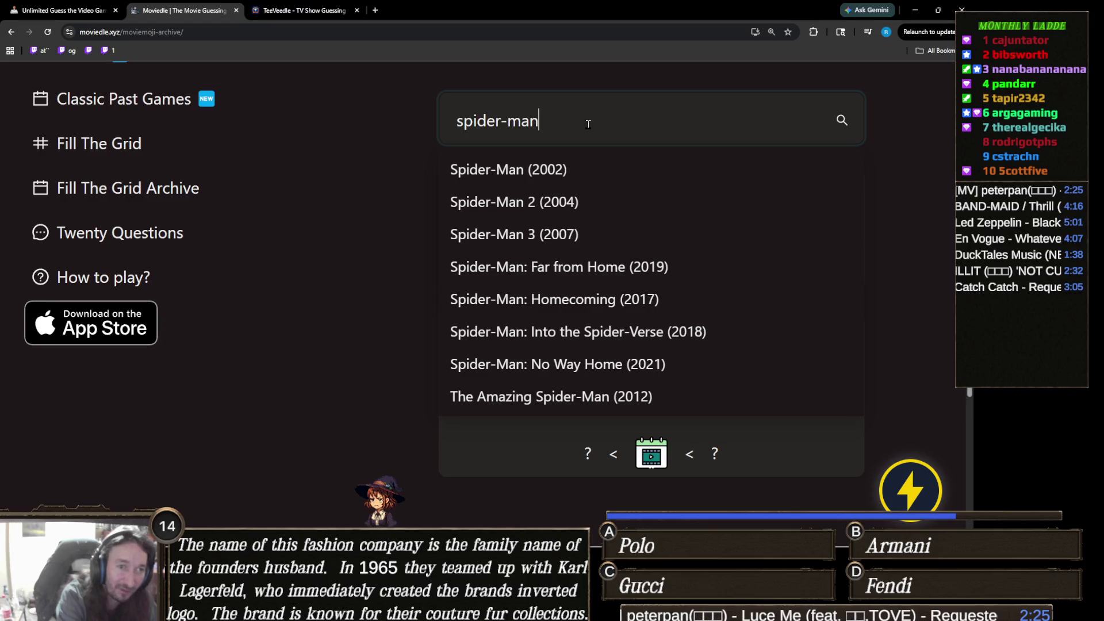
pyautogui.scroll(-2, 618, 207)
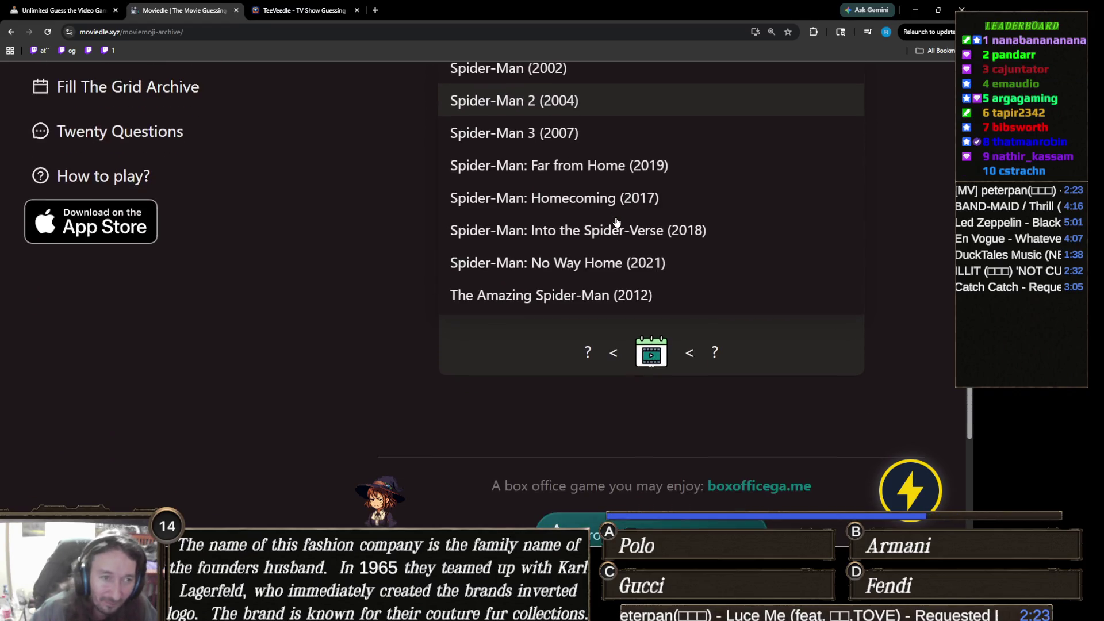
pyautogui.scroll(1, 532, 301)
pyautogui.scroll(1, 532, 300)
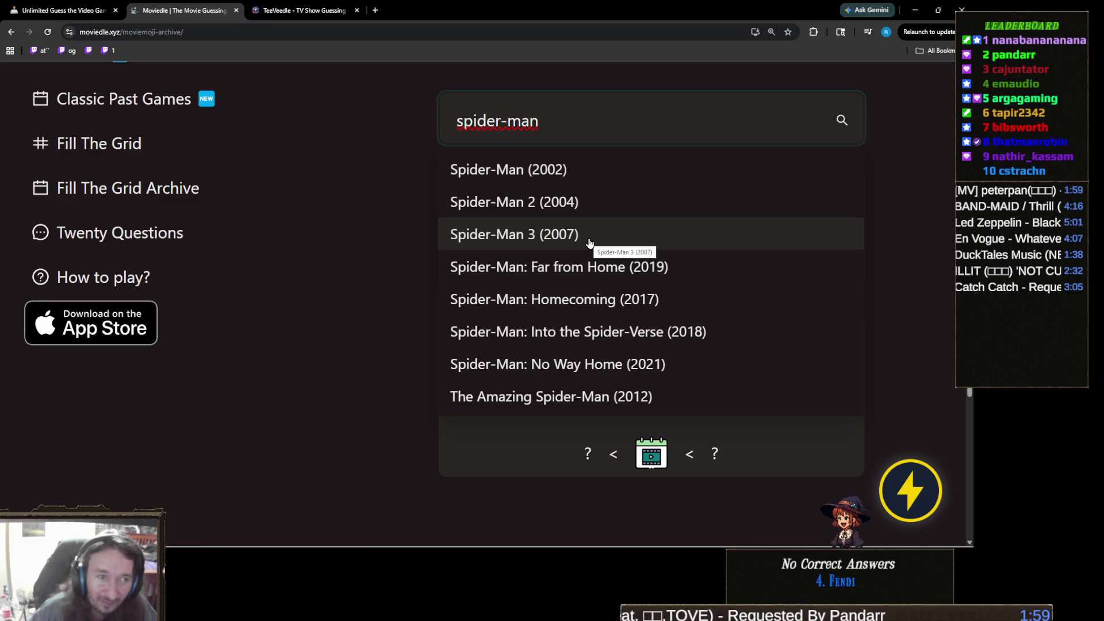
pyautogui.click(590, 242)
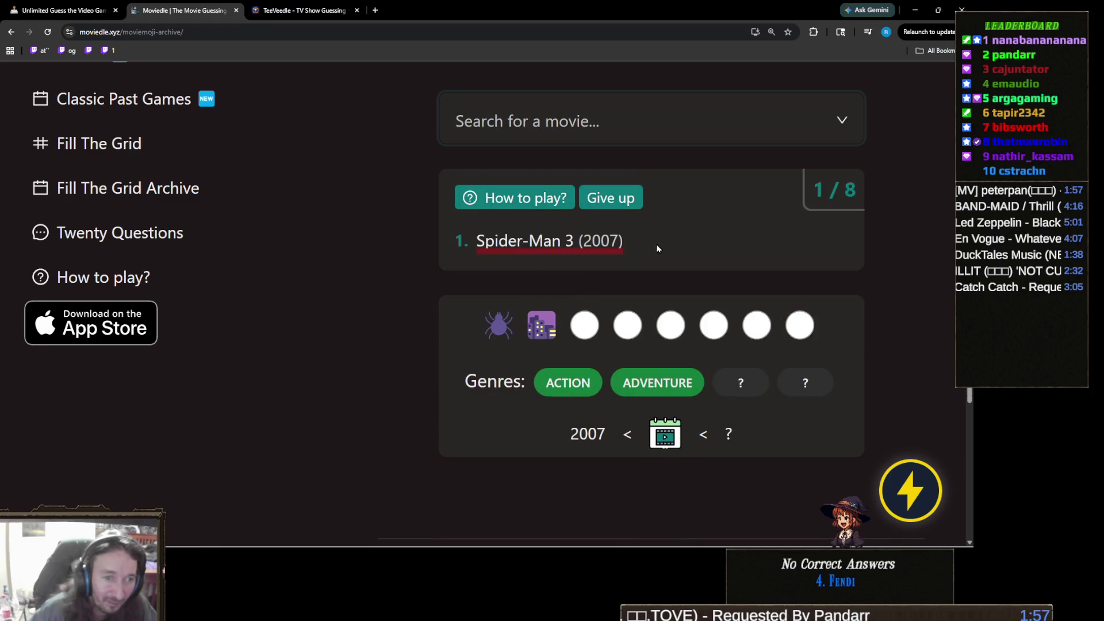
# - Search 'spider-man' again and guess Spider-Man: Far from Home (2019)
pyautogui.click(608, 127)
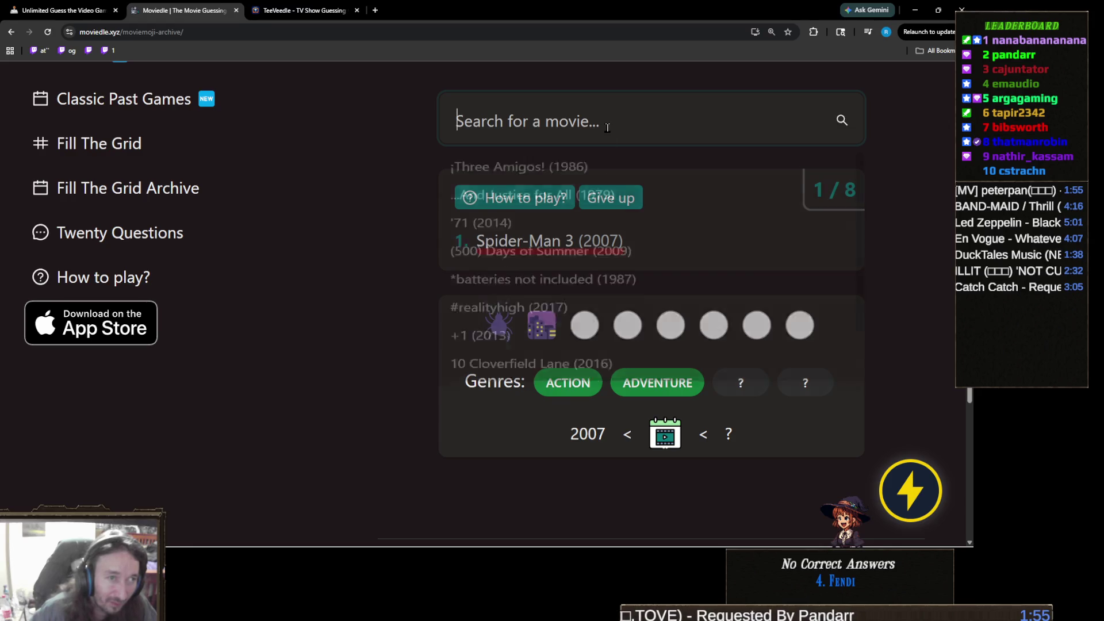
pyautogui.write('s')
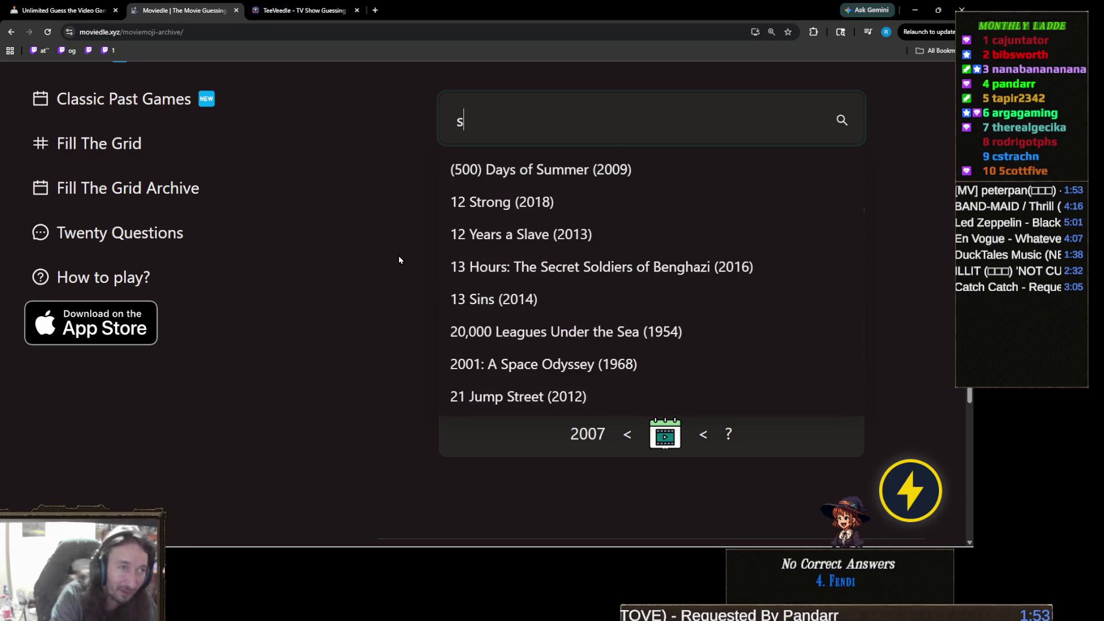
pyautogui.write('pider-0')
pyautogui.press('BackSpace')
pyautogui.write('man')
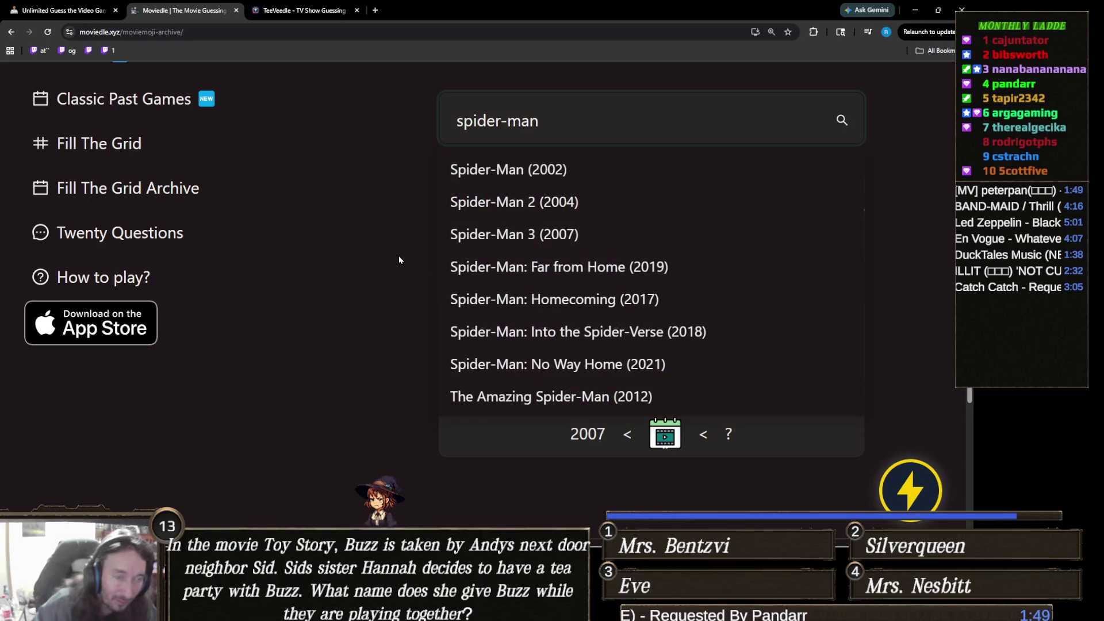
pyautogui.click(591, 268)
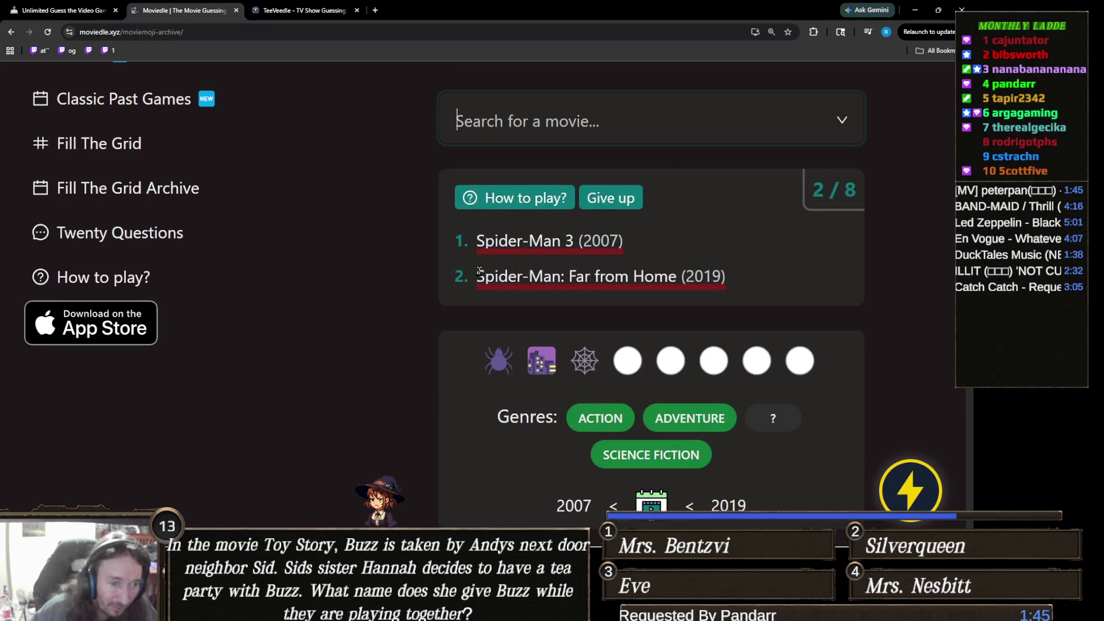
pyautogui.scroll(-1, 575, 172)
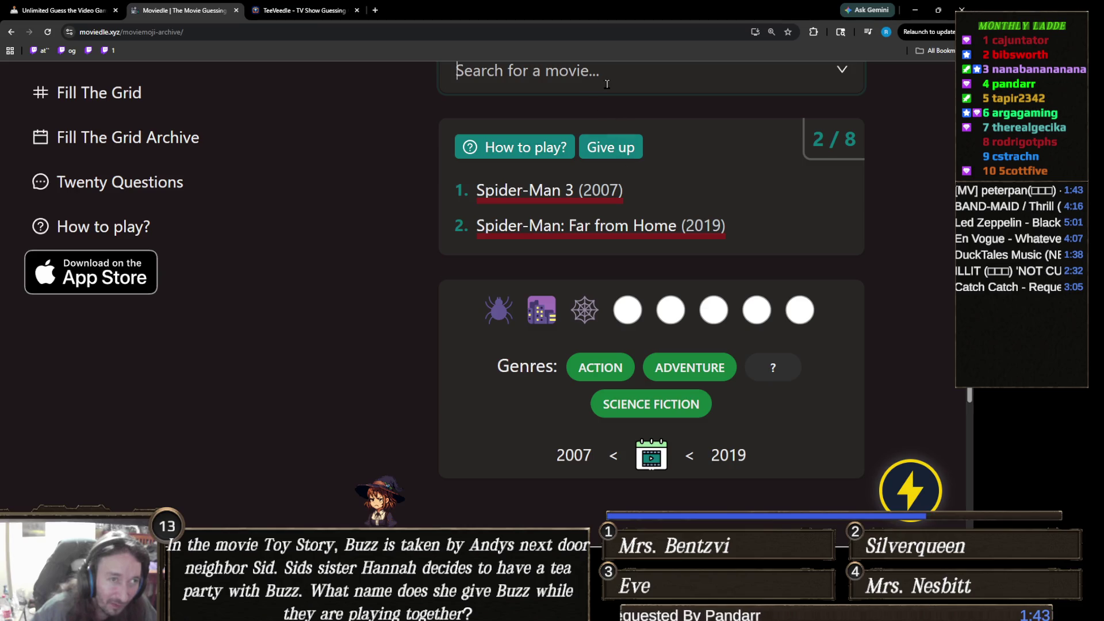
# - Search 'spider-n' and guess Spider-Man: Homecoming (2017)
pyautogui.click(607, 84)
pyautogui.write('spider-')
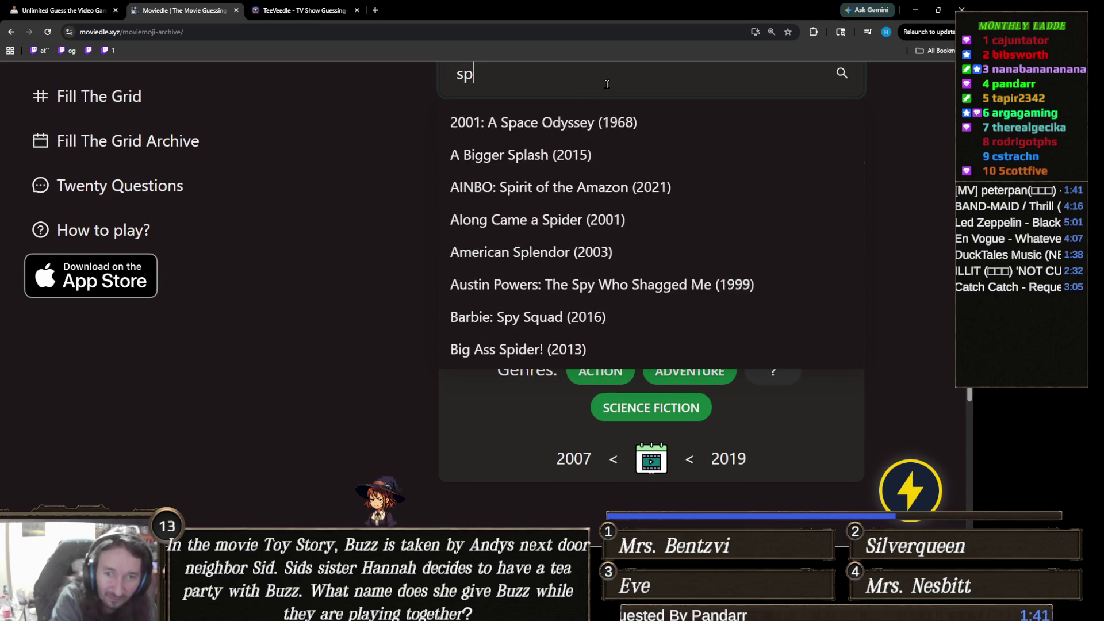
pyautogui.write('man')
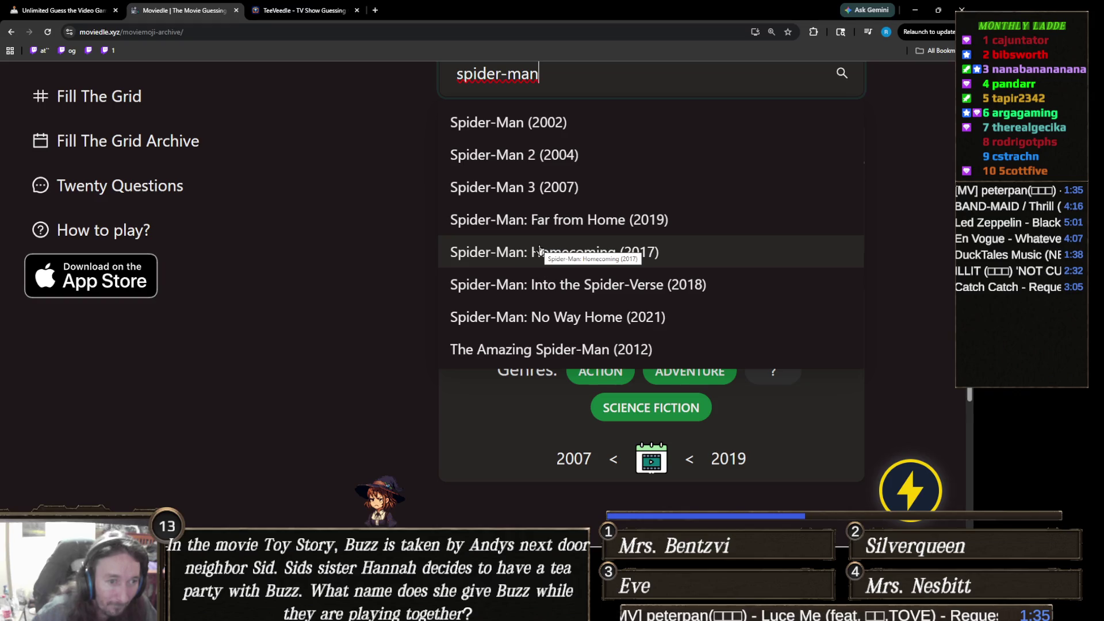
pyautogui.click(541, 252)
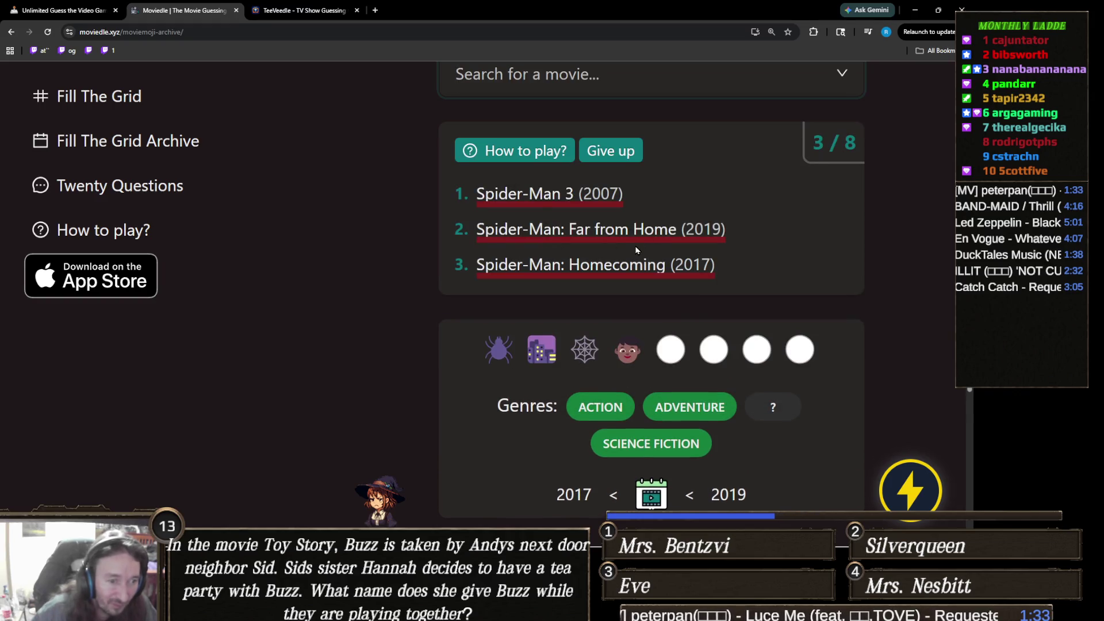
pyautogui.scroll(1, 557, 253)
pyautogui.click(609, 160)
pyautogui.click(581, 132)
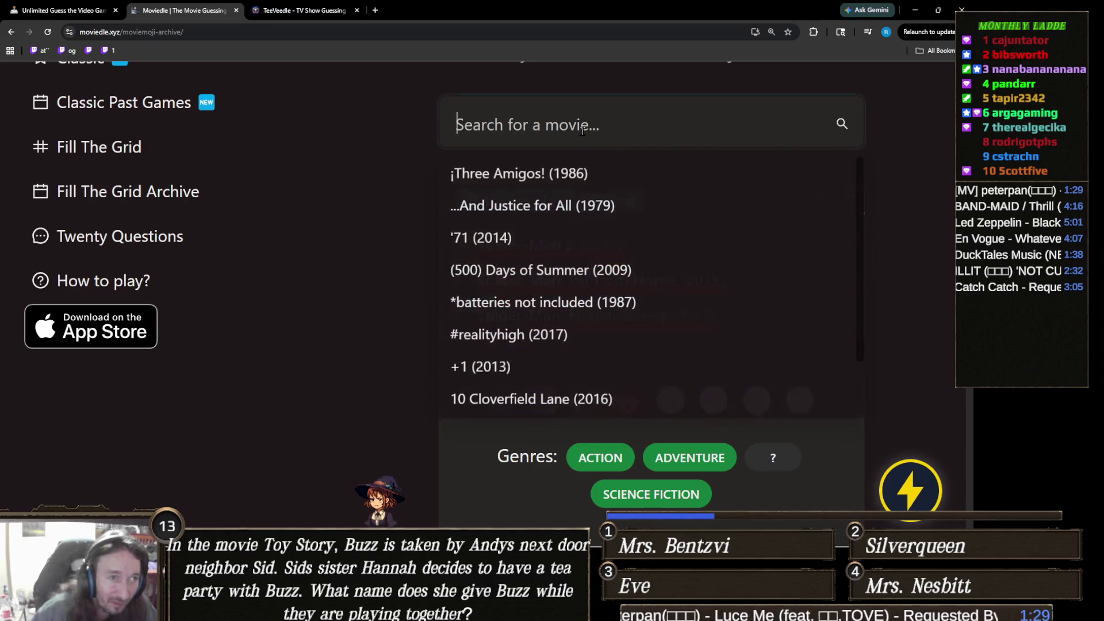
pyautogui.write('spider-man')
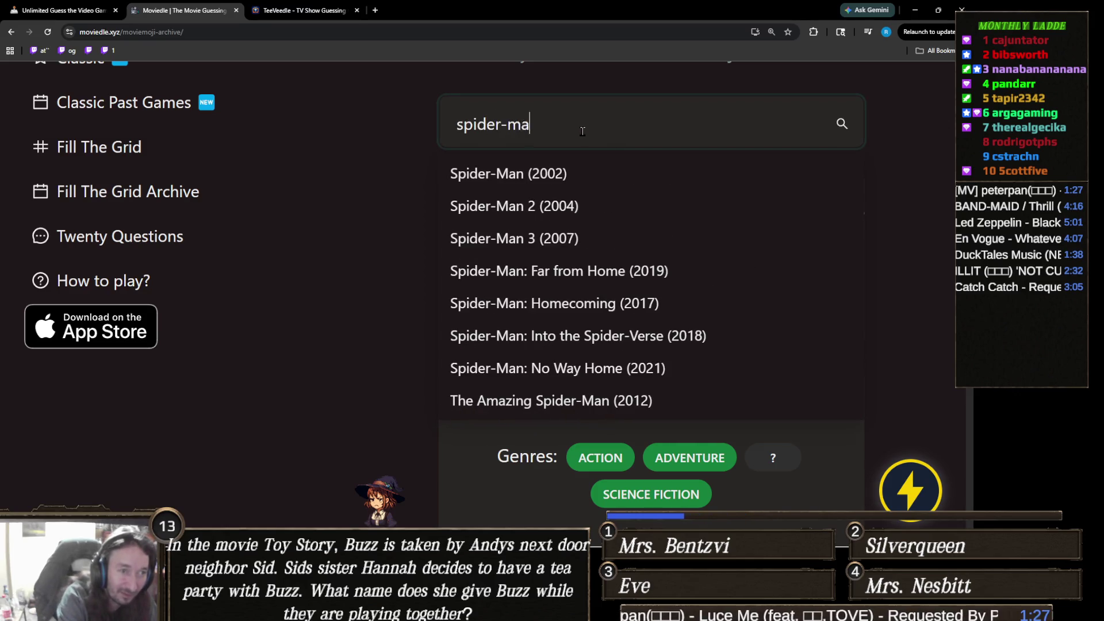
pyautogui.scroll(-1, 356, 414)
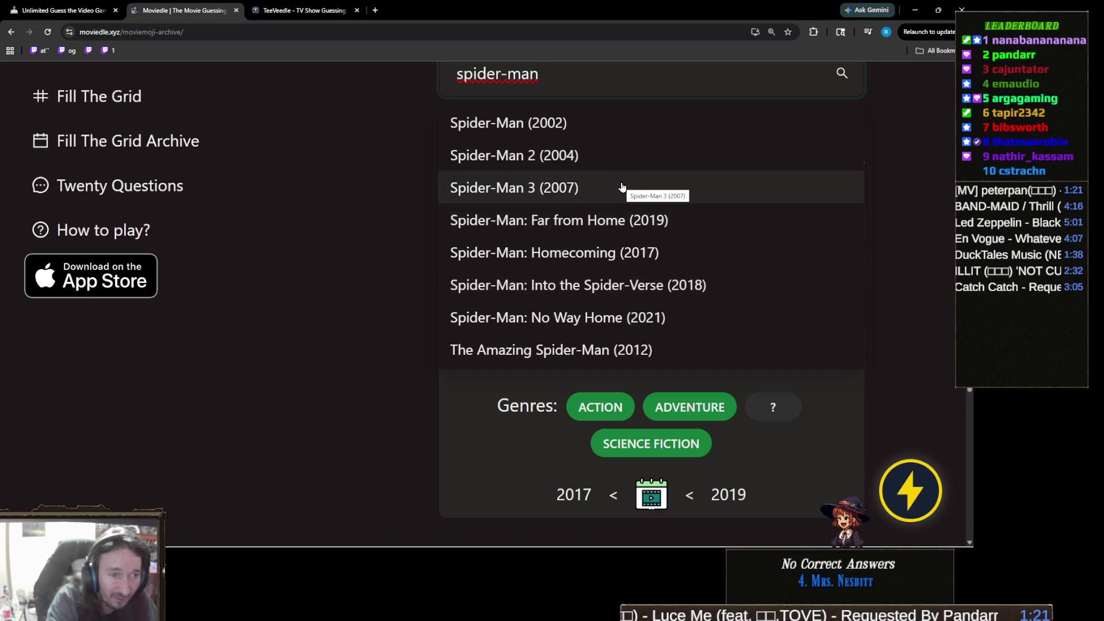
pyautogui.click(633, 320)
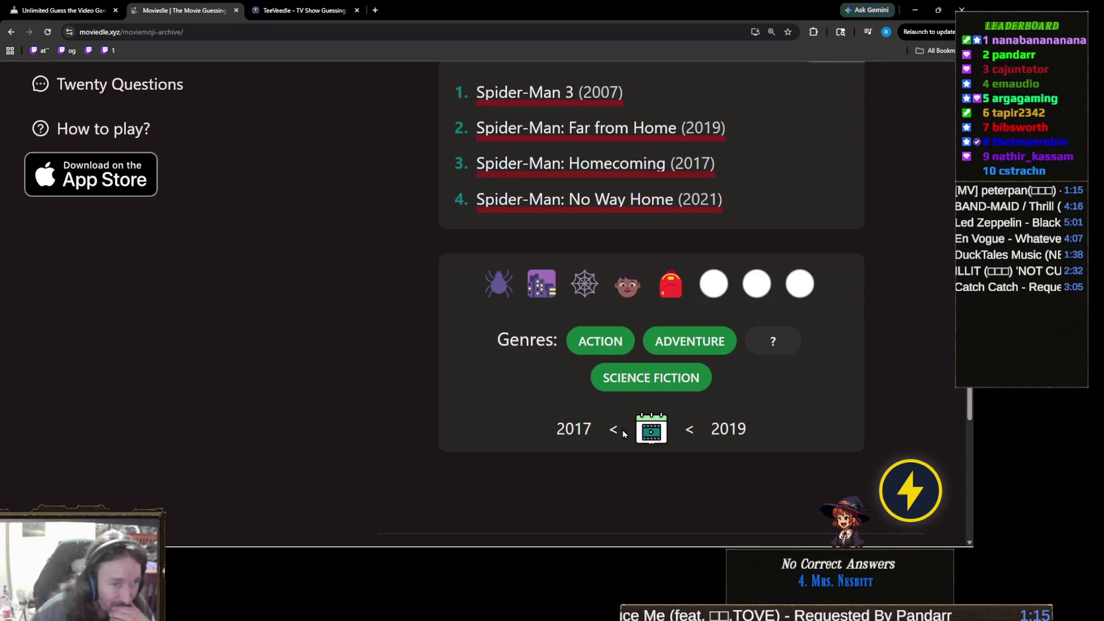
pyautogui.scroll(2, 656, 382)
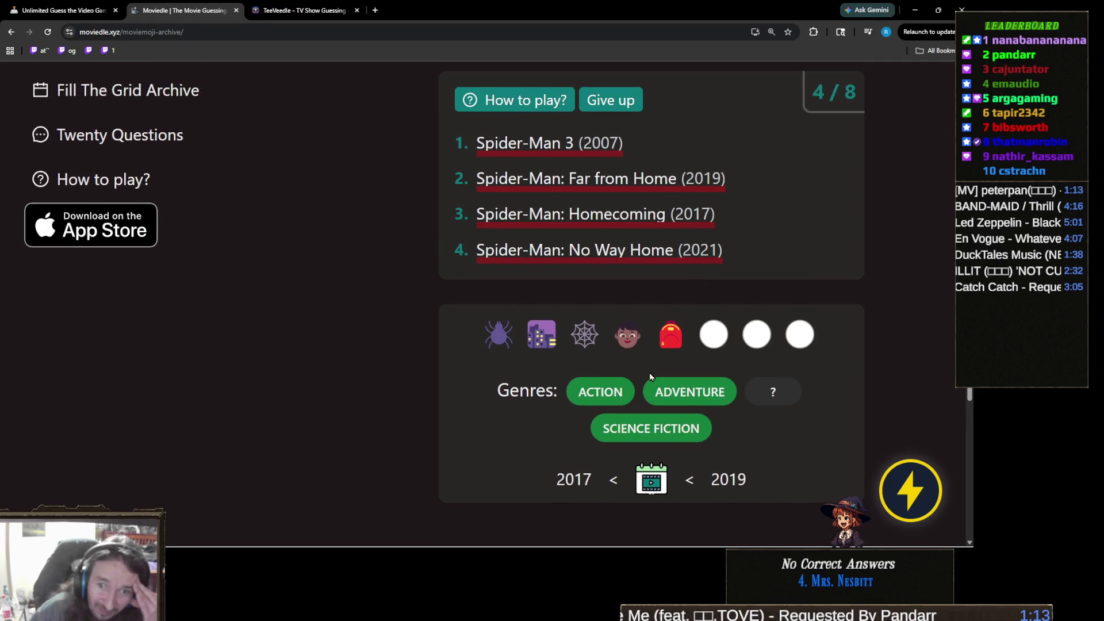
pyautogui.click(572, 97)
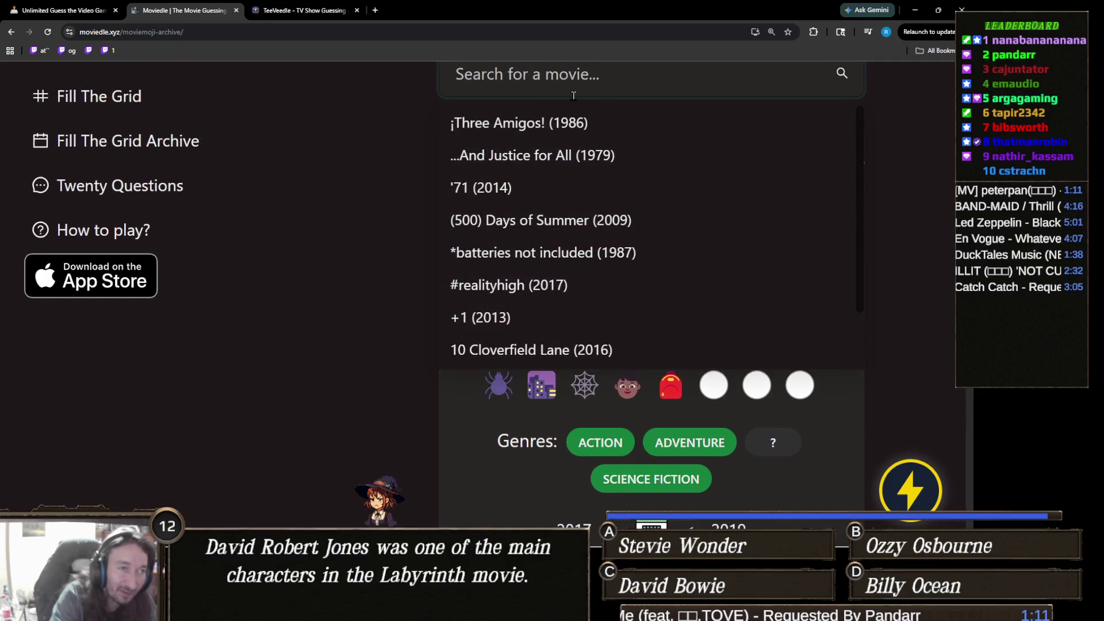
pyautogui.write('miles')
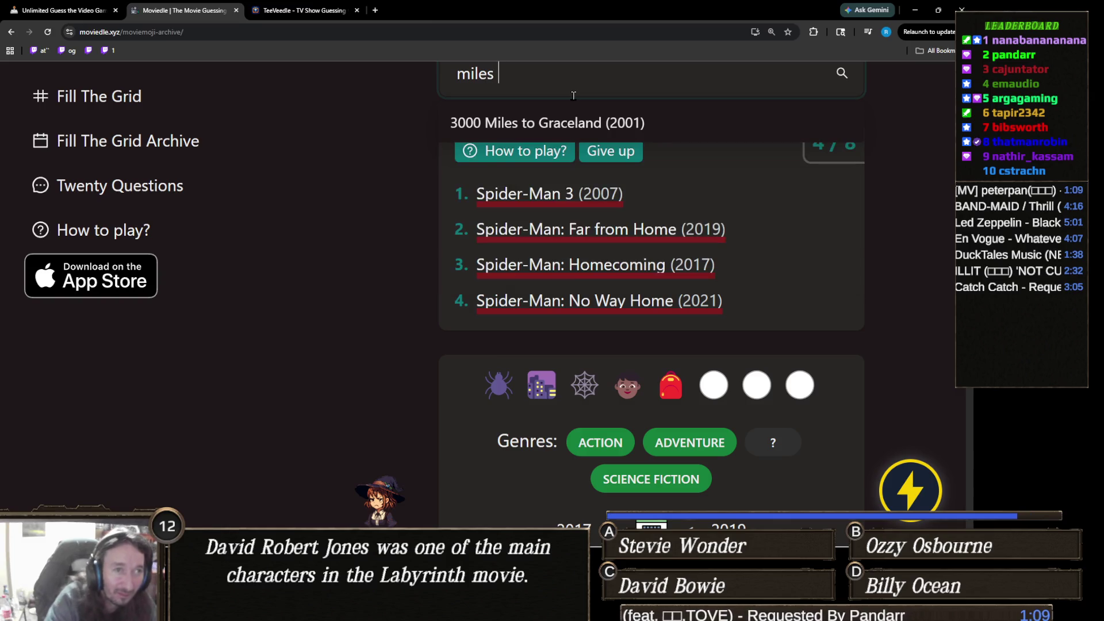
pyautogui.press('BackSpace')
pyautogui.press('BackSpace')
pyautogui.press('BackSpace')
pyautogui.write('morale')
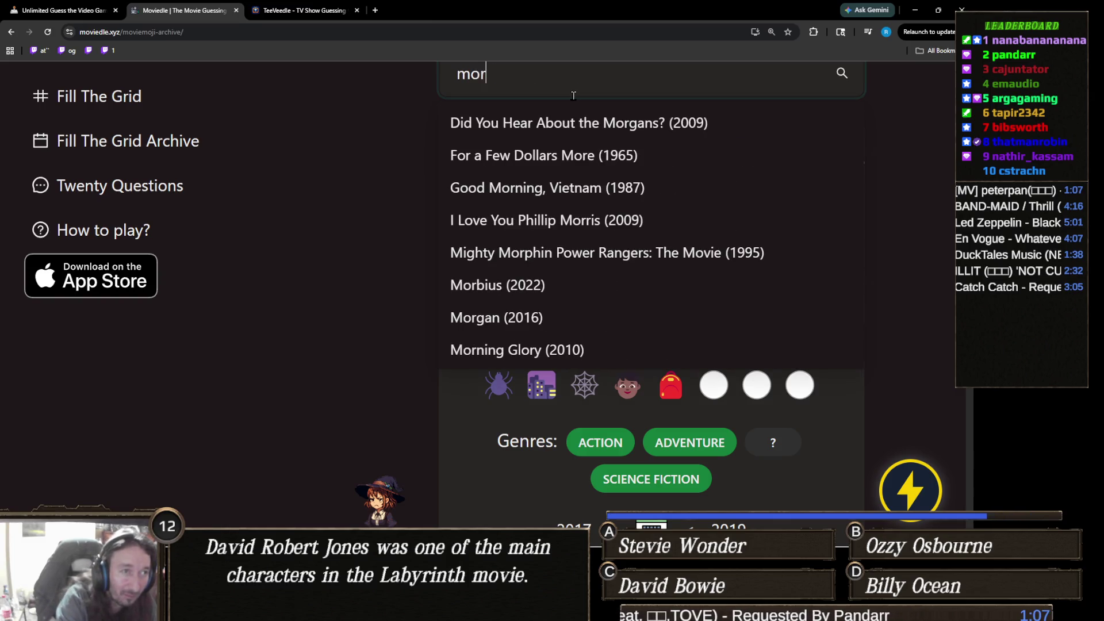
pyautogui.press('BackSpace')
pyautogui.press('BackSpace')
pyautogui.press('BackSpace')
pyautogui.press('Escape')
pyautogui.scroll(-1, 531, 256)
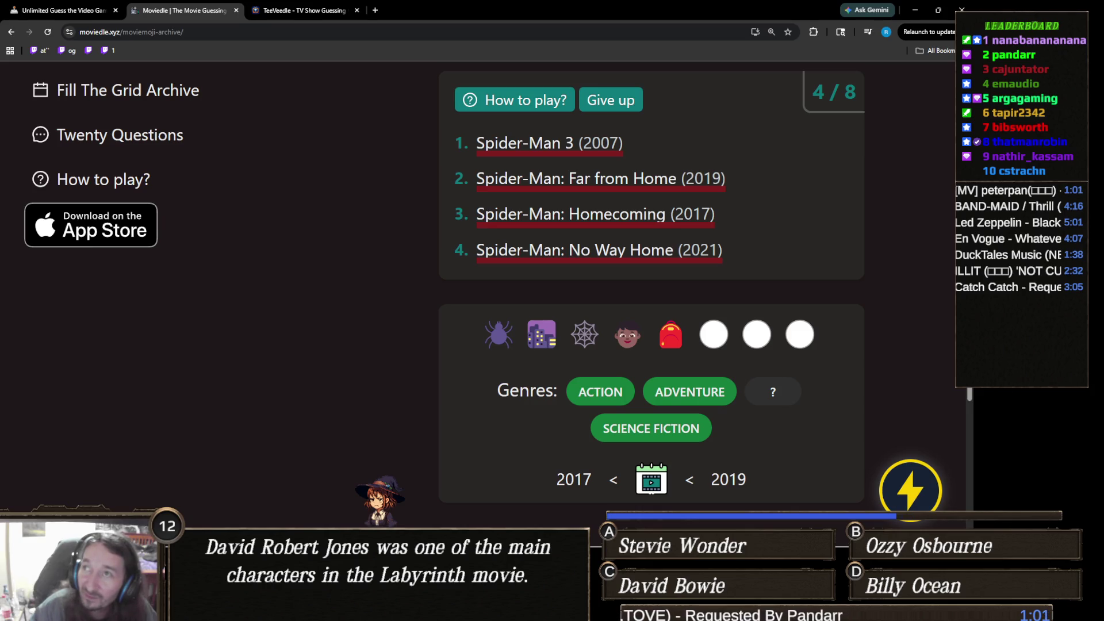
pyautogui.scroll(2, 770, 280)
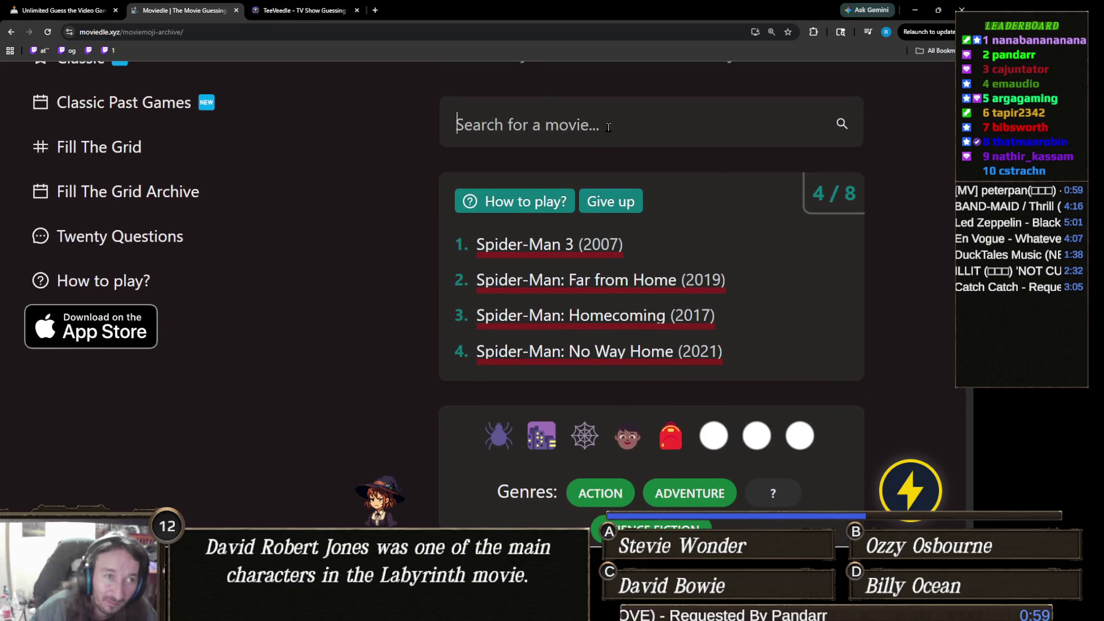
pyautogui.write('spiderv')
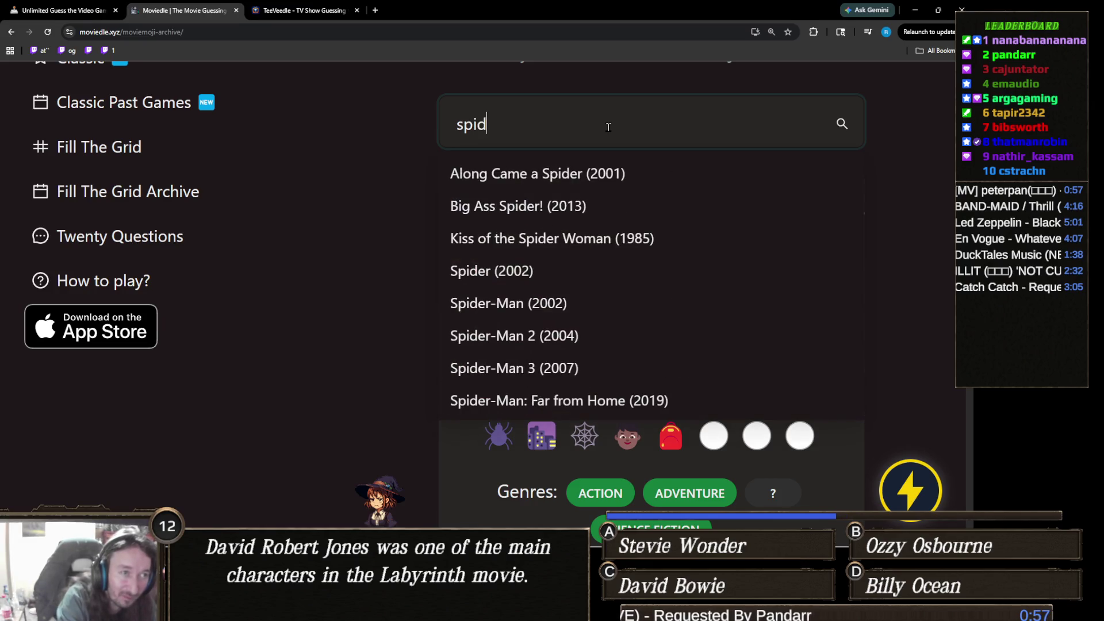
pyautogui.press('BackSpace')
pyautogui.write('ve')
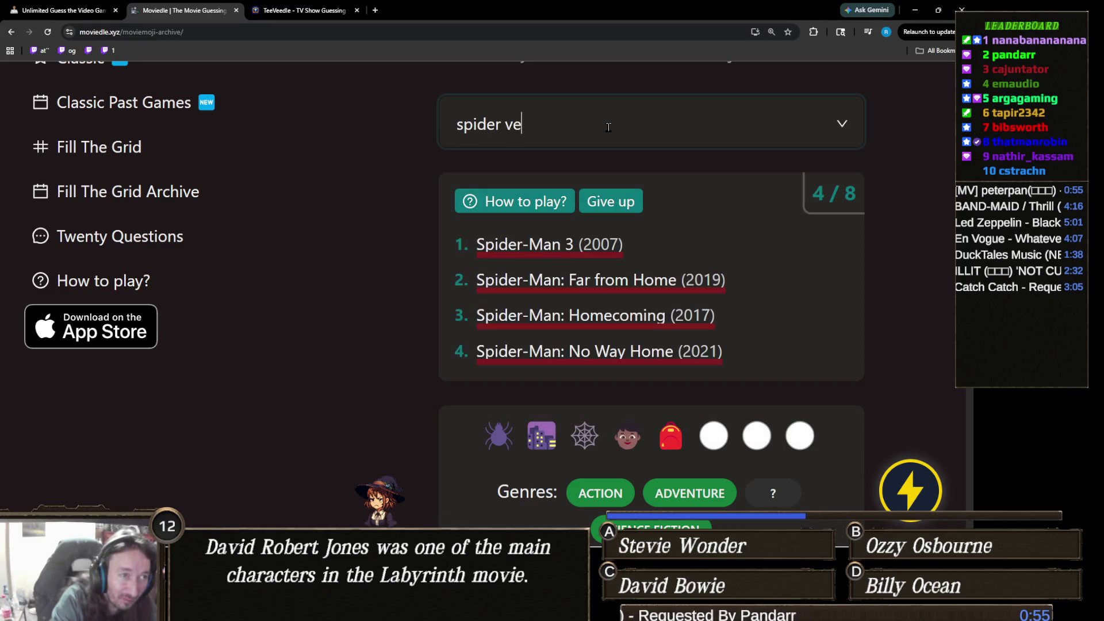
pyautogui.press('BackSpace')
pyautogui.press('BackSpace')
pyautogui.press('BackSpace')
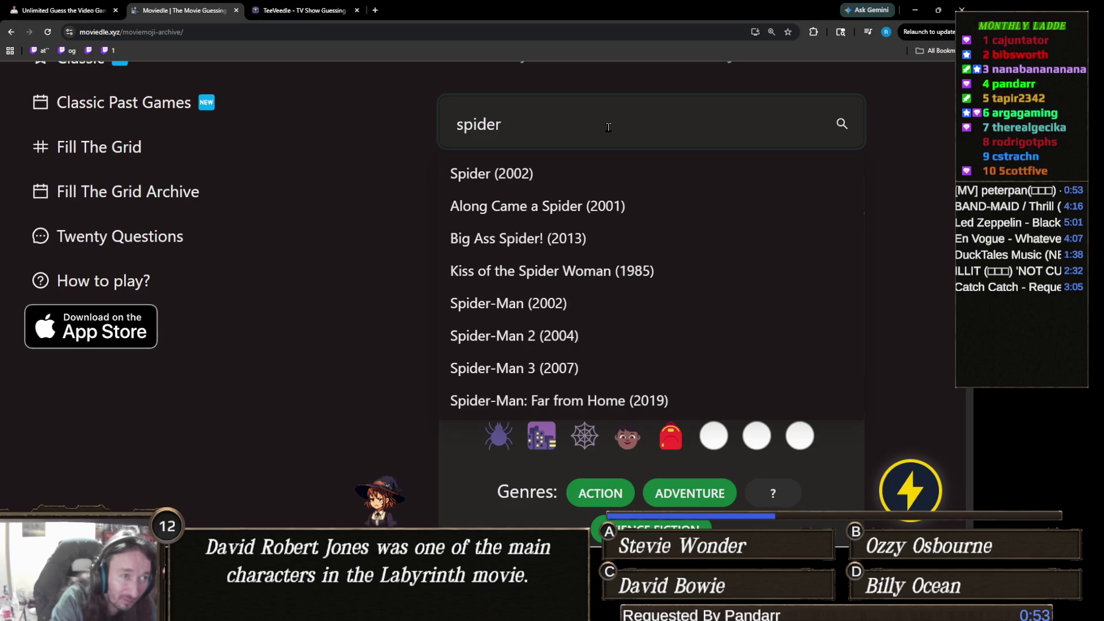
pyautogui.press('BackSpace')
pyautogui.press('BackSpace')
pyautogui.press('BackSpace')
pyautogui.write('enter the spid')
pyautogui.press('BackSpace')
pyautogui.press('BackSpace')
pyautogui.press('BackSpace')
pyautogui.scroll(-2, 953, 166)
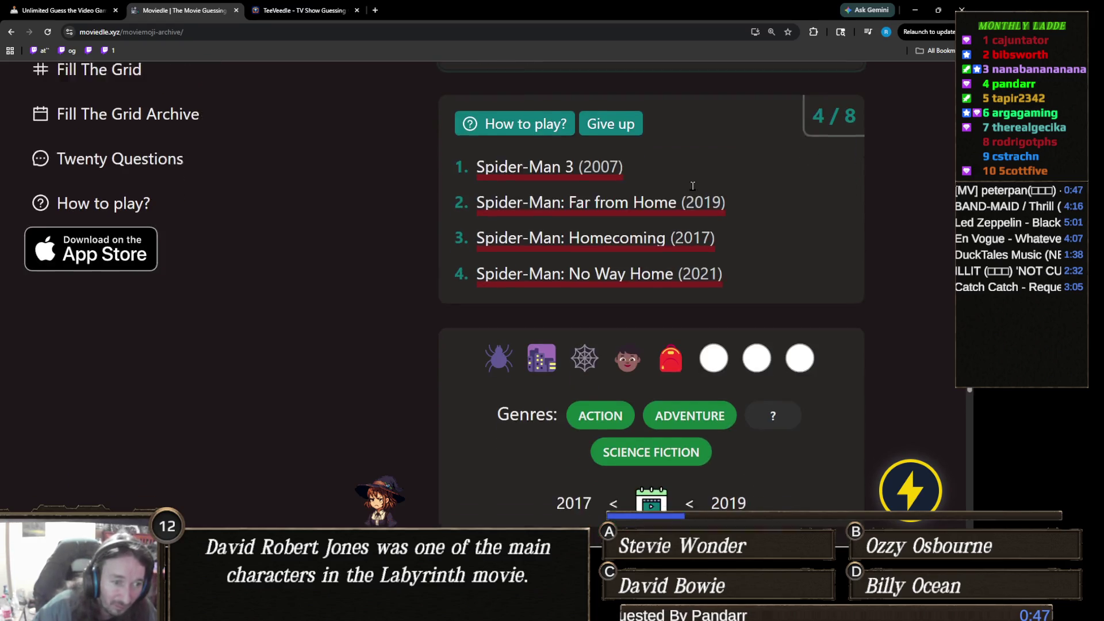
pyautogui.press('BackSpace')
pyautogui.press('BackSpace')
pyautogui.press('BackSpace')
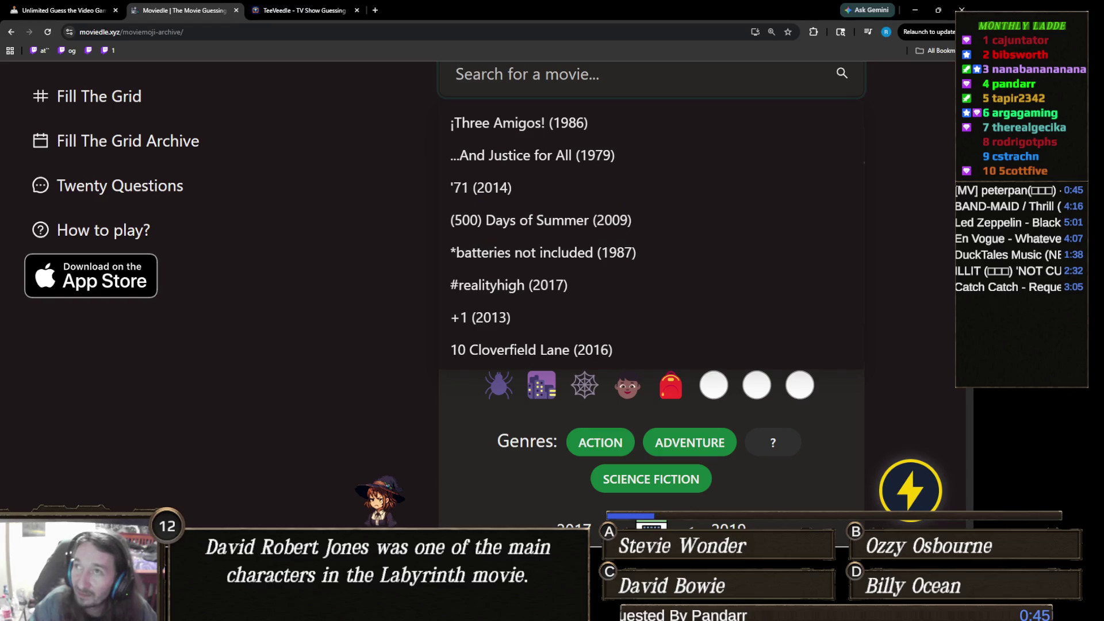
pyautogui.press('Escape')
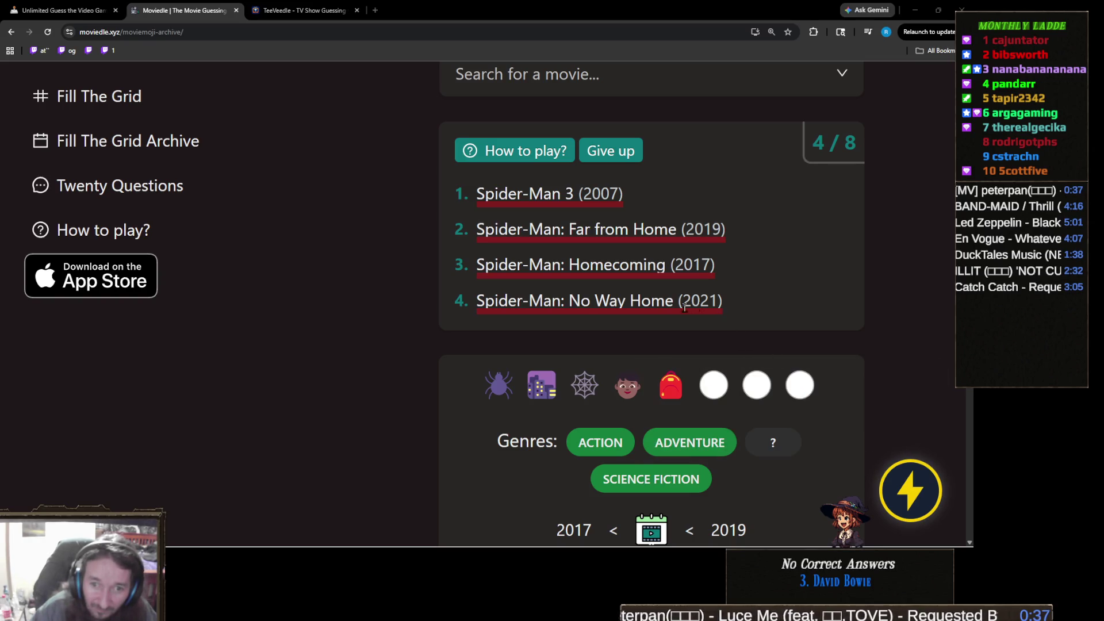
pyautogui.scroll(3, 627, 258)
pyautogui.scroll(-2, 648, 276)
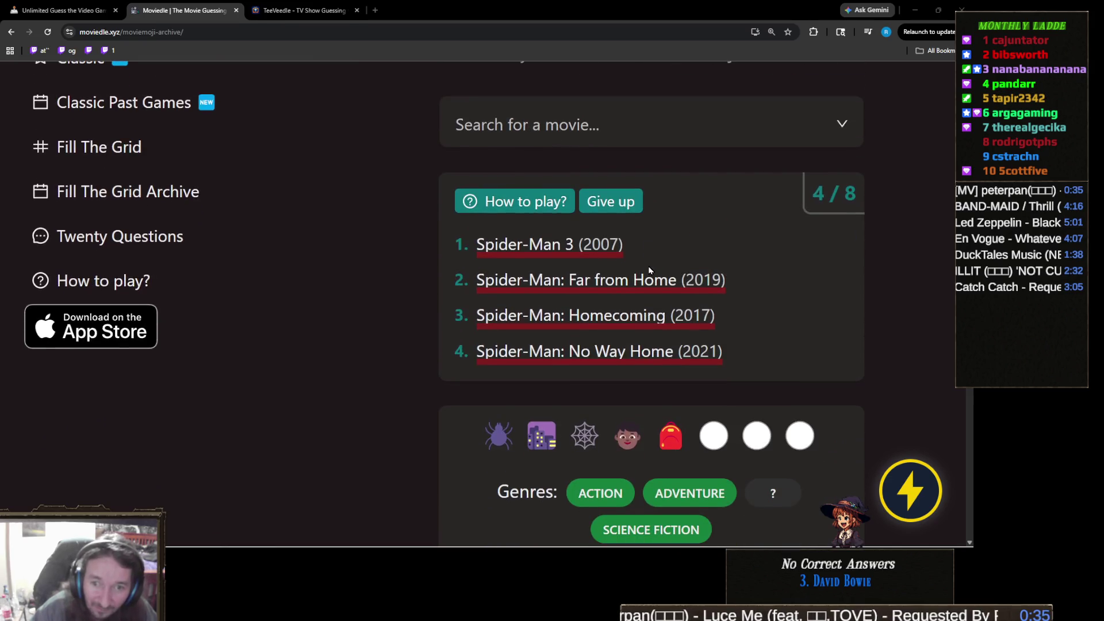
pyautogui.scroll(1, 648, 265)
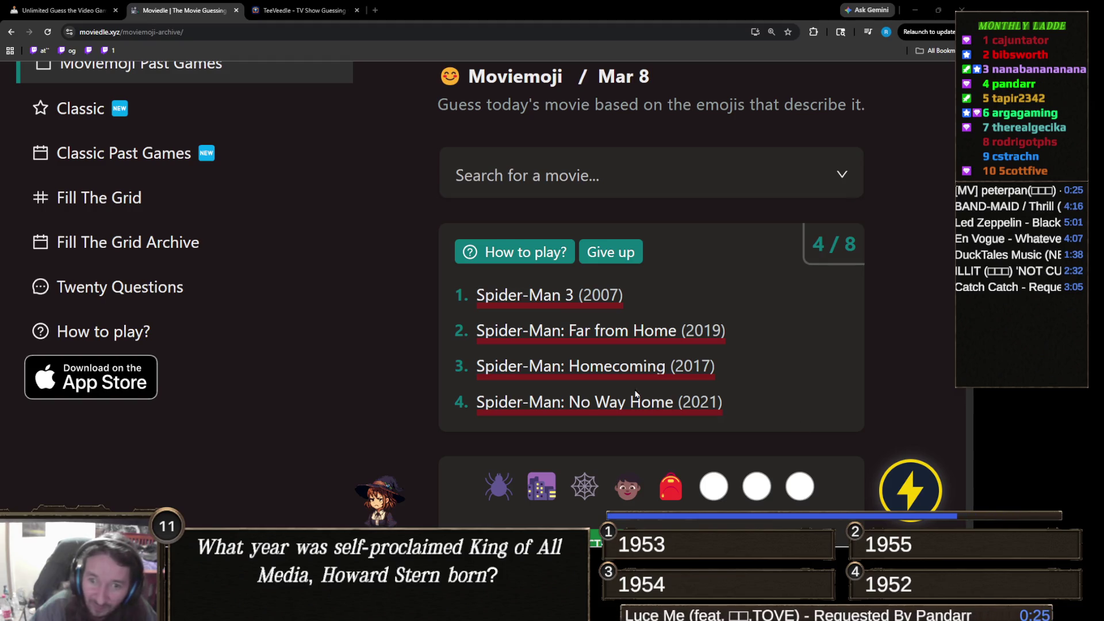
# - Search 'spider-man into' and guess Spider-Man: Into the Spider-Verse (2018), then review the revealed clues
pyautogui.click(640, 164)
pyautogui.write('spider-')
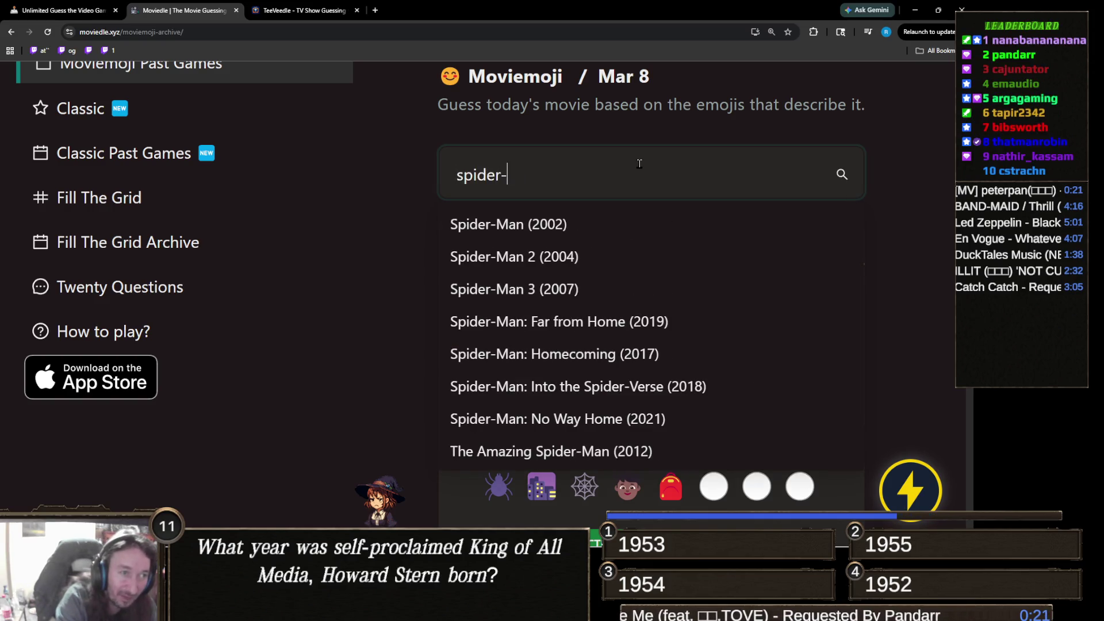
pyautogui.write('man into')
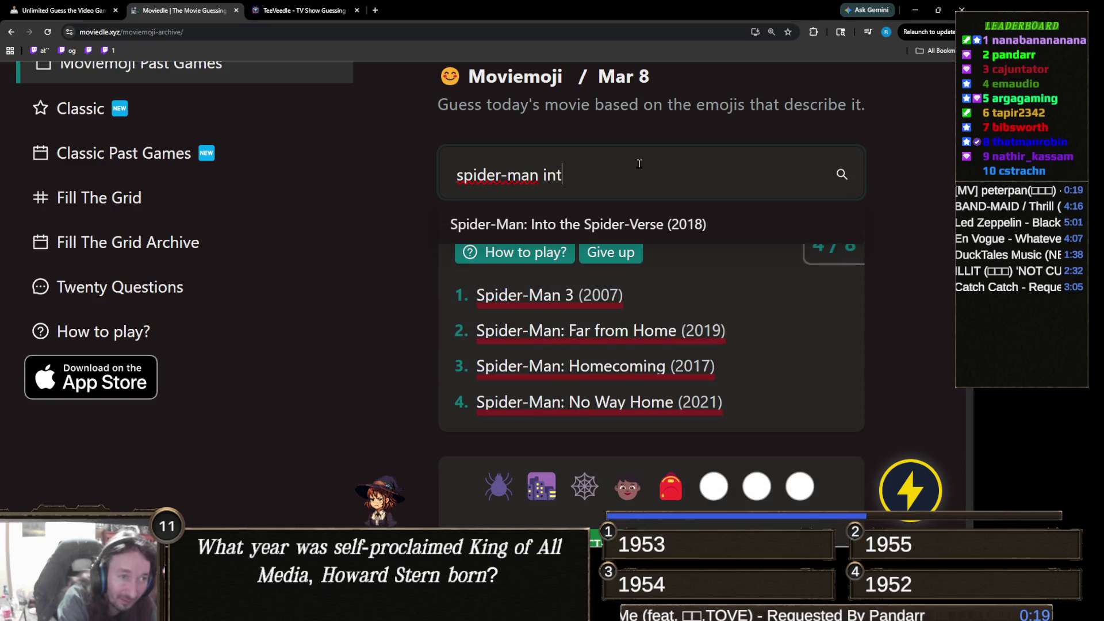
pyautogui.click(679, 227)
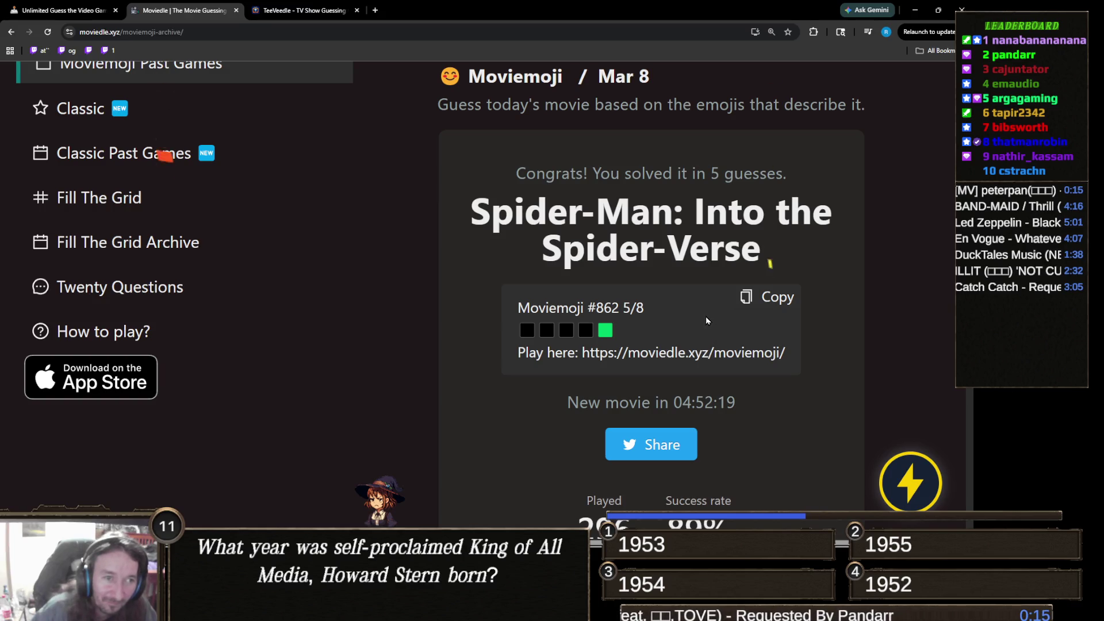
pyautogui.scroll(-15, 708, 318)
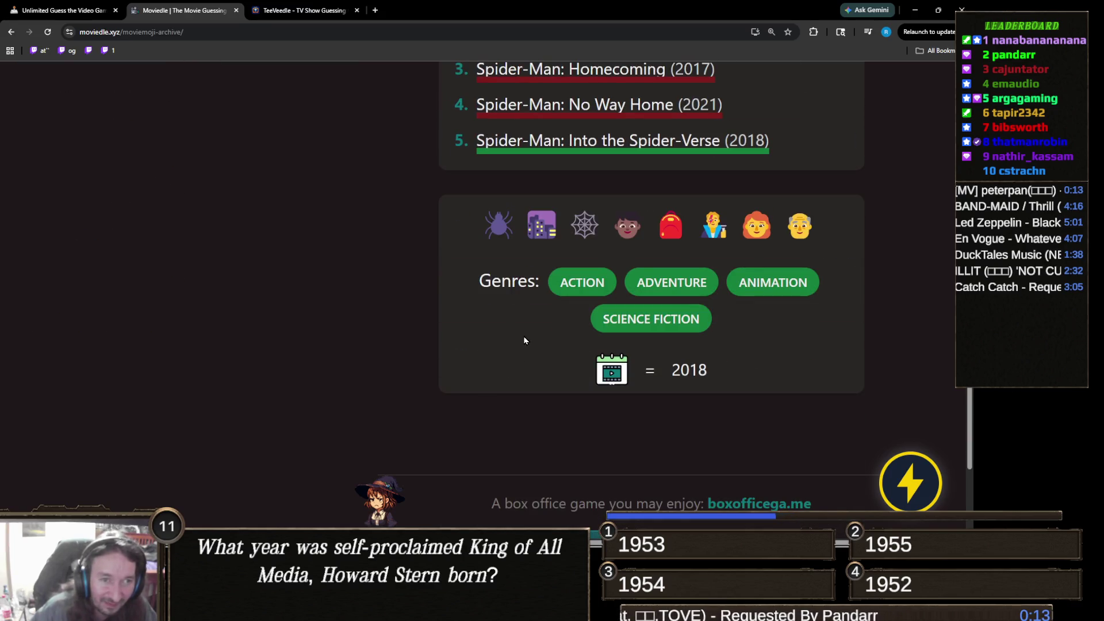
pyautogui.scroll(3, 543, 333)
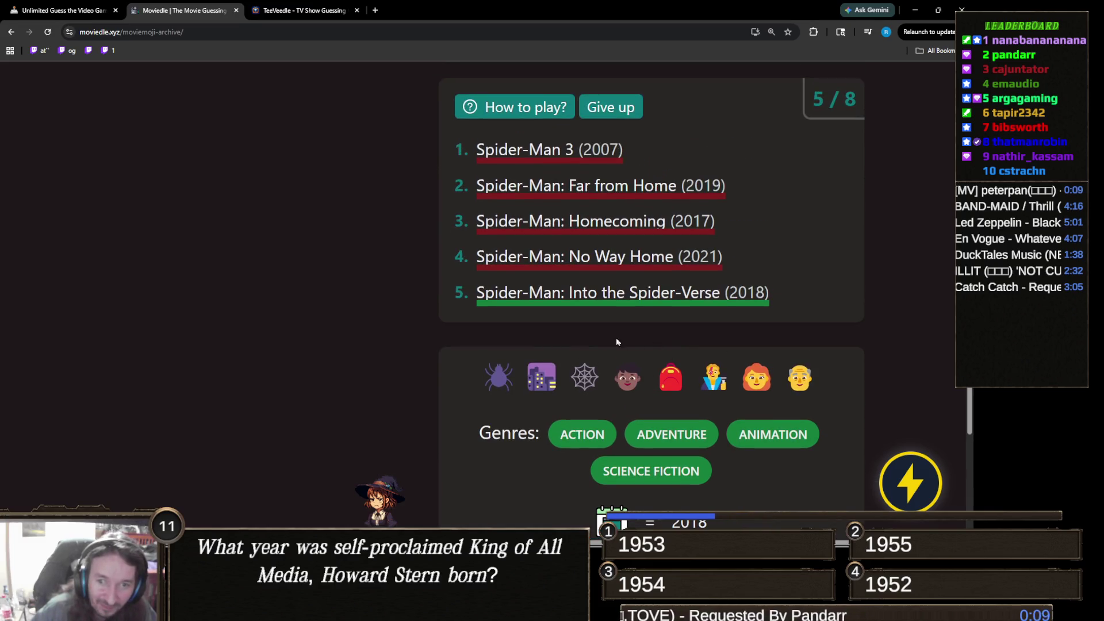
pyautogui.scroll(12, 595, 342)
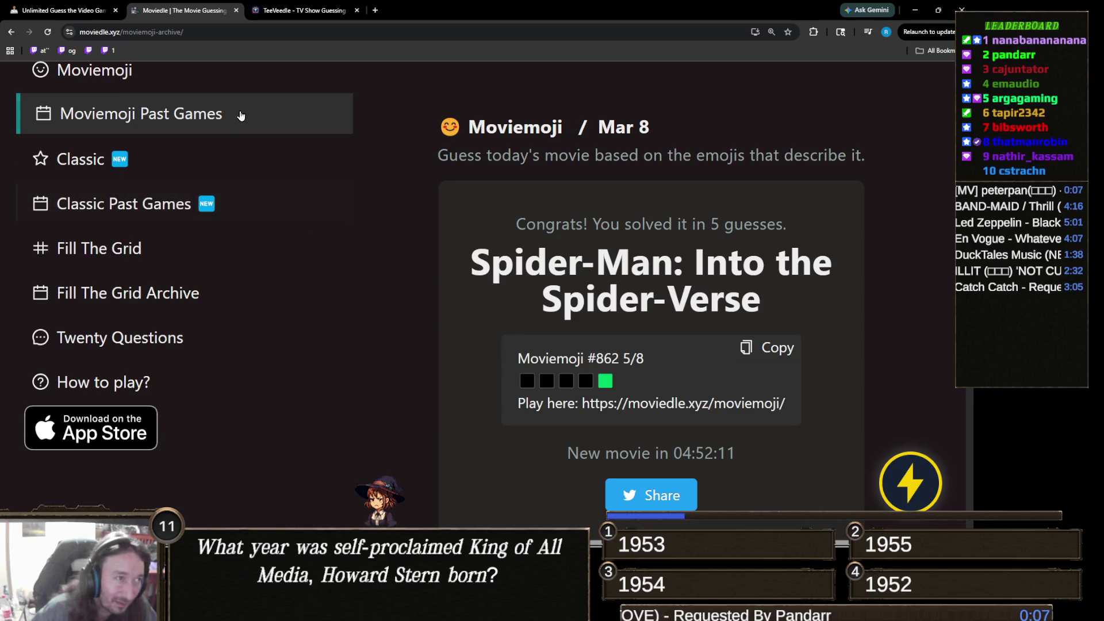
# - Open the Moviemoji past-games calendar and page back to March 2025
pyautogui.click(248, 118)
pyautogui.click(419, 199)
pyautogui.click(420, 199)
pyautogui.click(420, 199)
pyautogui.click(420, 199)
pyautogui.click(420, 199)
pyautogui.click(420, 200)
pyautogui.click(420, 201)
pyautogui.click(420, 199)
pyautogui.click(421, 199)
pyautogui.click(421, 199)
pyautogui.click(420, 199)
pyautogui.click(421, 199)
pyautogui.click(419, 199)
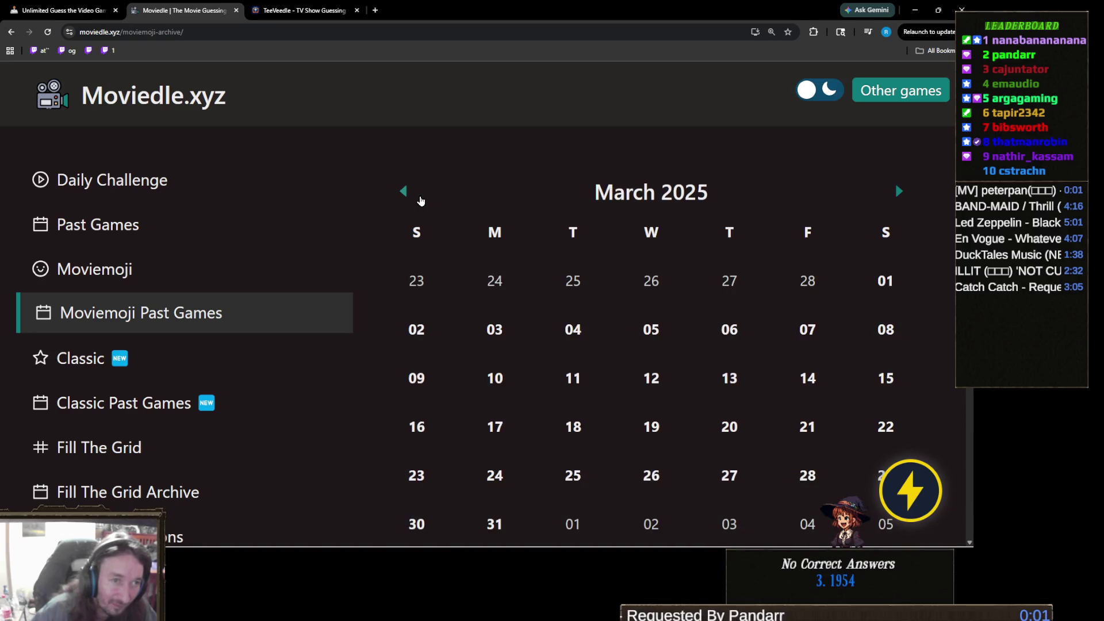
pyautogui.scroll(-3, 779, 243)
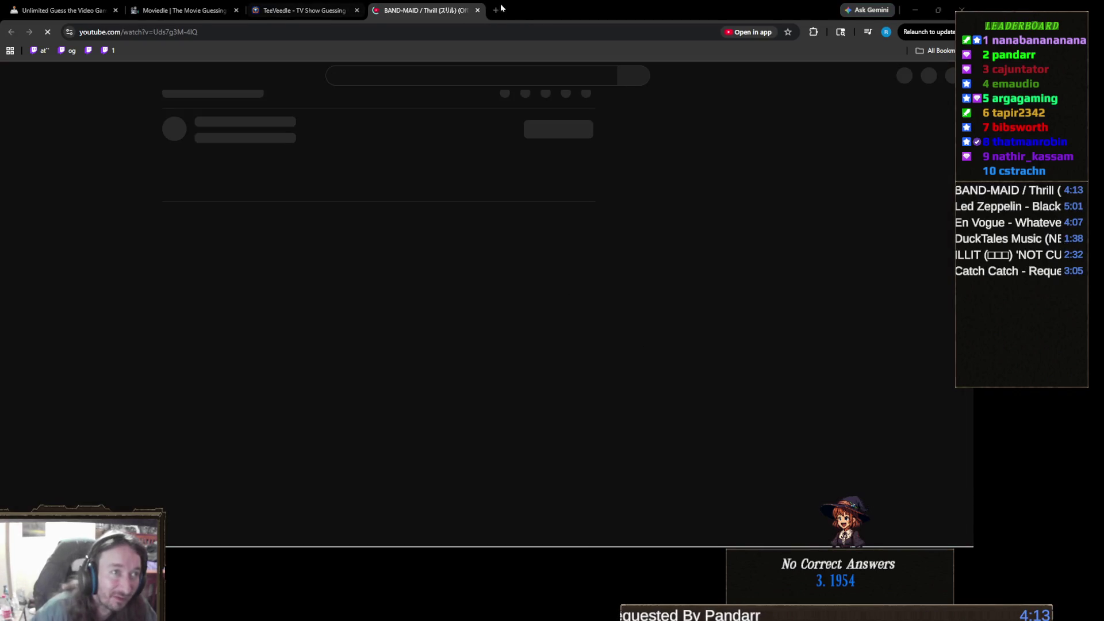
# - Close the music video tab and open the March 9 puzzle in Moviedle
pyautogui.hotkey('ctrl', 'w')
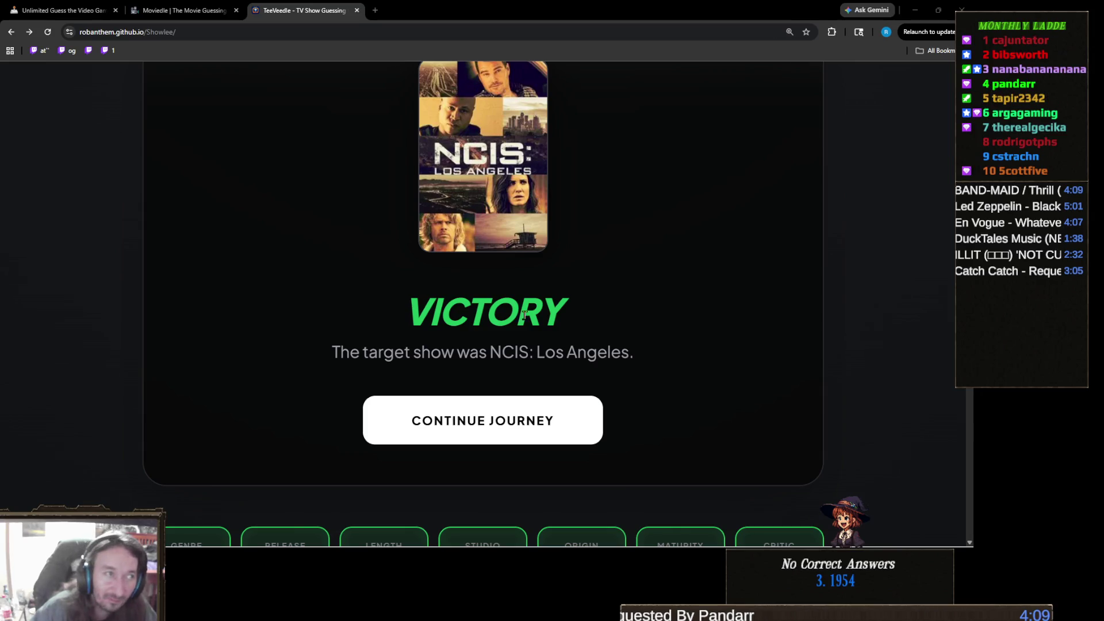
pyautogui.click(178, 9)
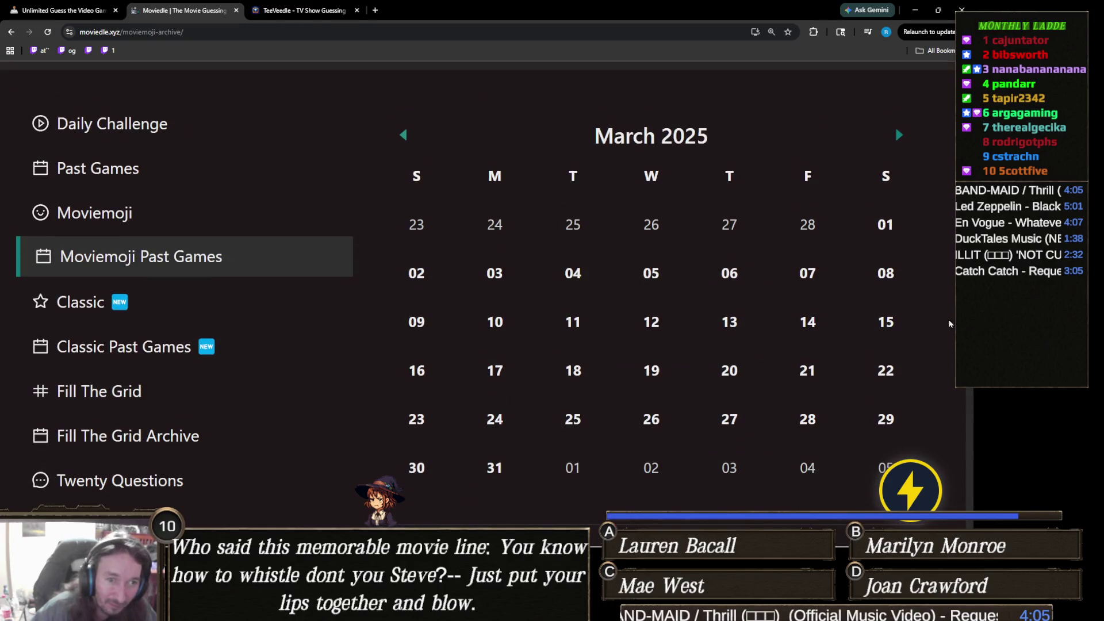
pyautogui.click(428, 324)
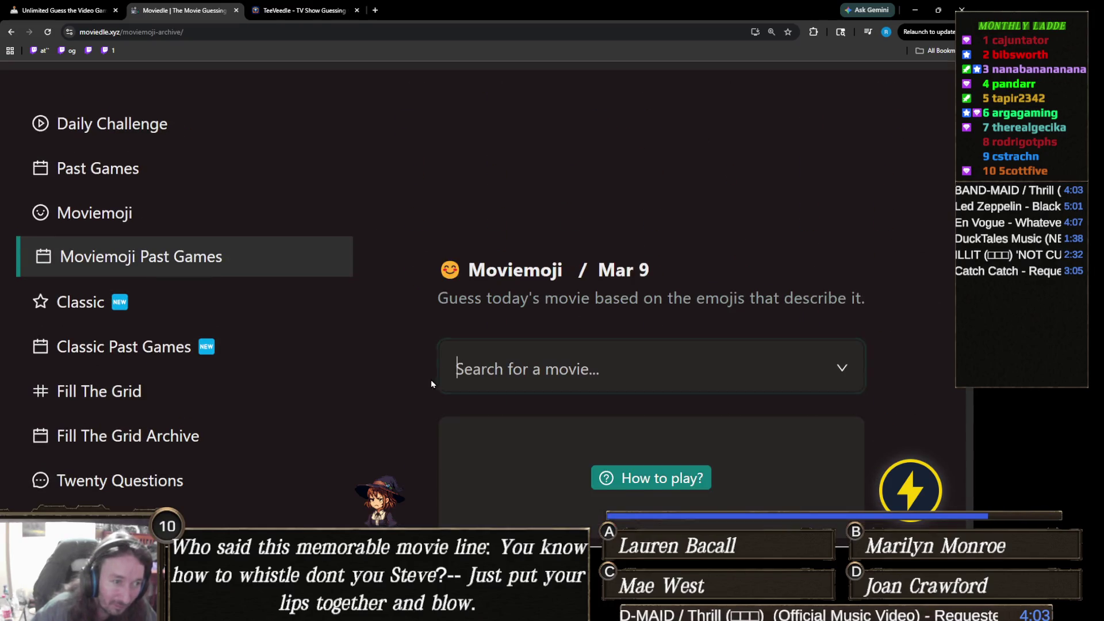
# - Guess Oppenheimer (2023), Die Hard (1988) and Lethal Weapon 3 (1992) via searches 'oppen', 'die har', 'lethal w'
pyautogui.scroll(-3, 443, 368)
pyautogui.scroll(-2, 455, 360)
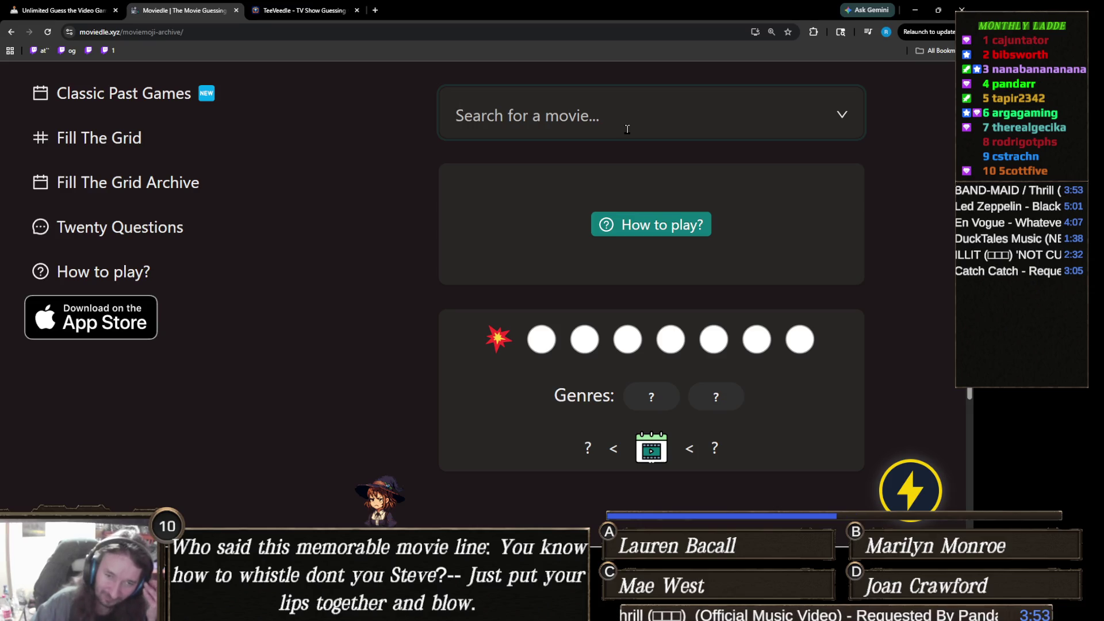
pyautogui.click(628, 129)
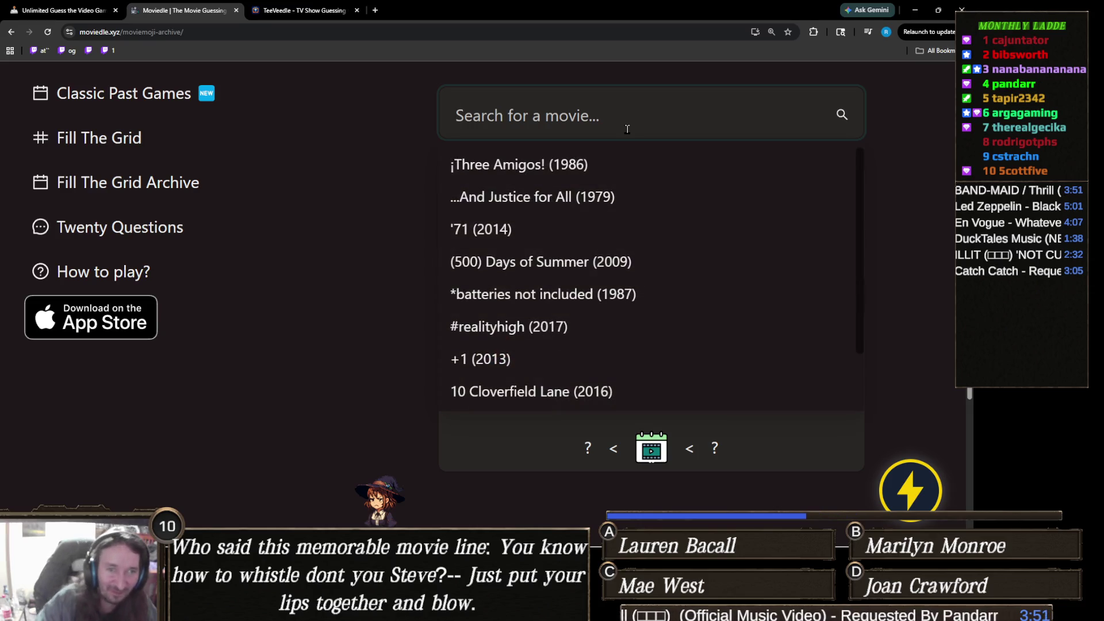
pyautogui.write('oppen')
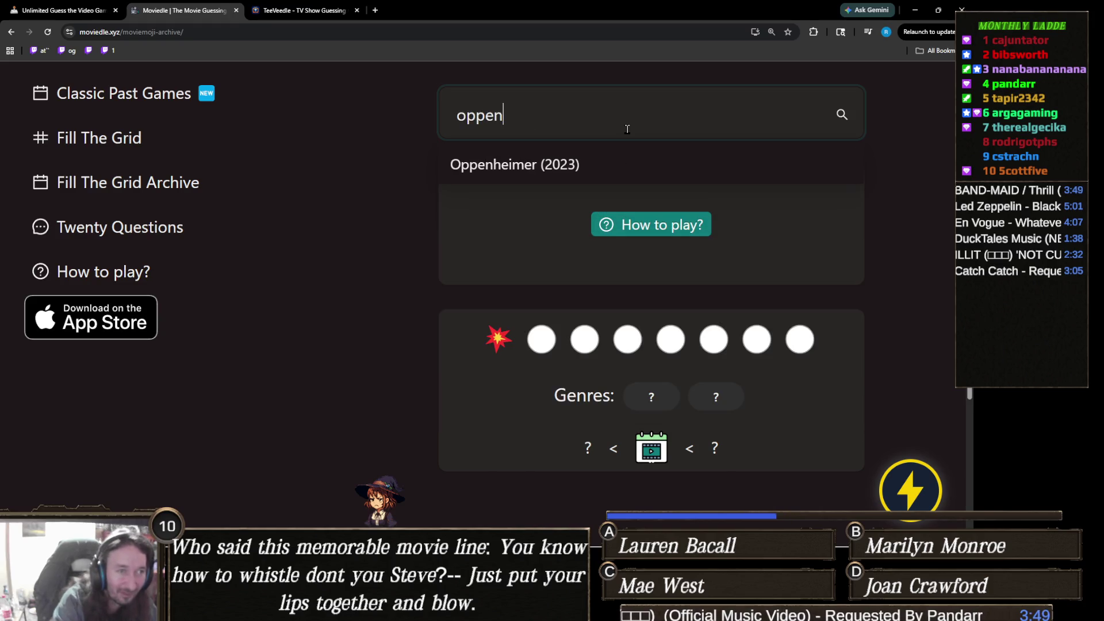
pyautogui.click(602, 164)
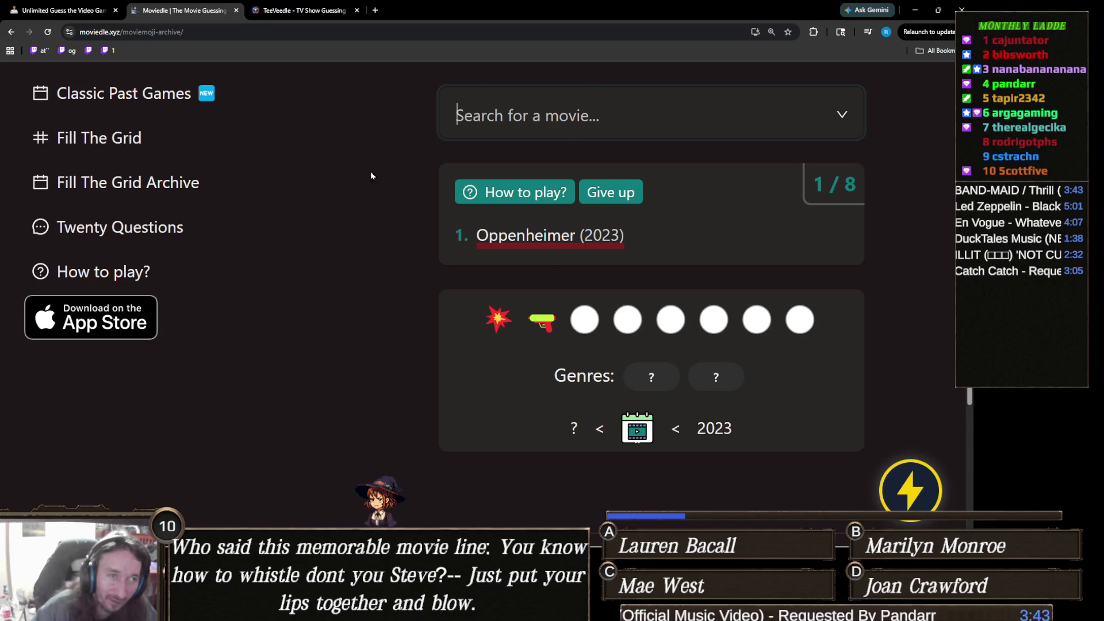
pyautogui.write('die har')
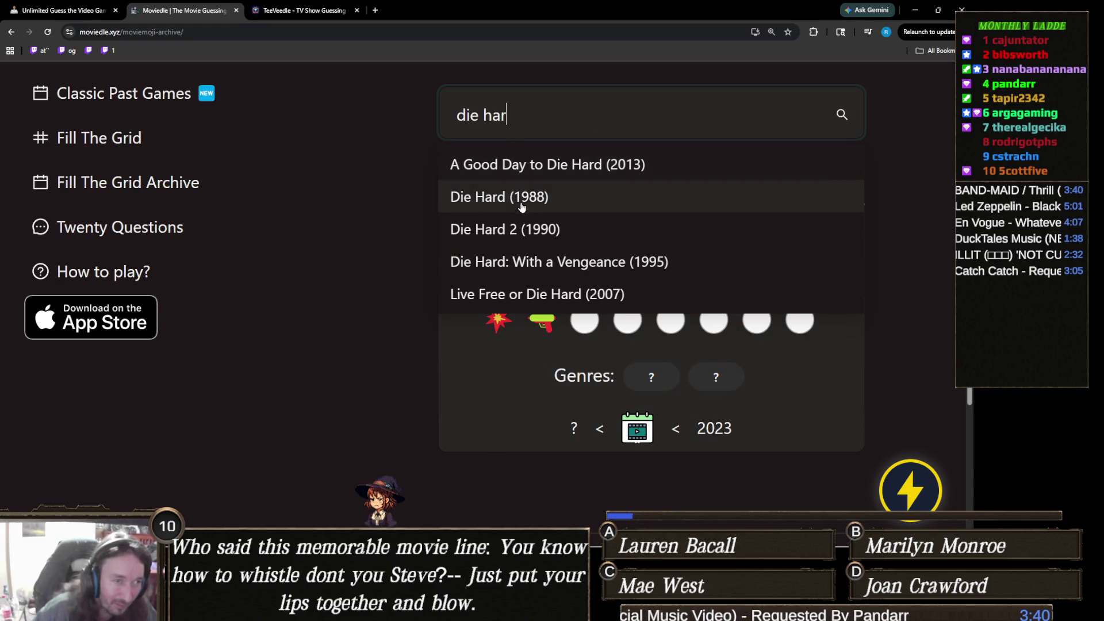
pyautogui.click(520, 203)
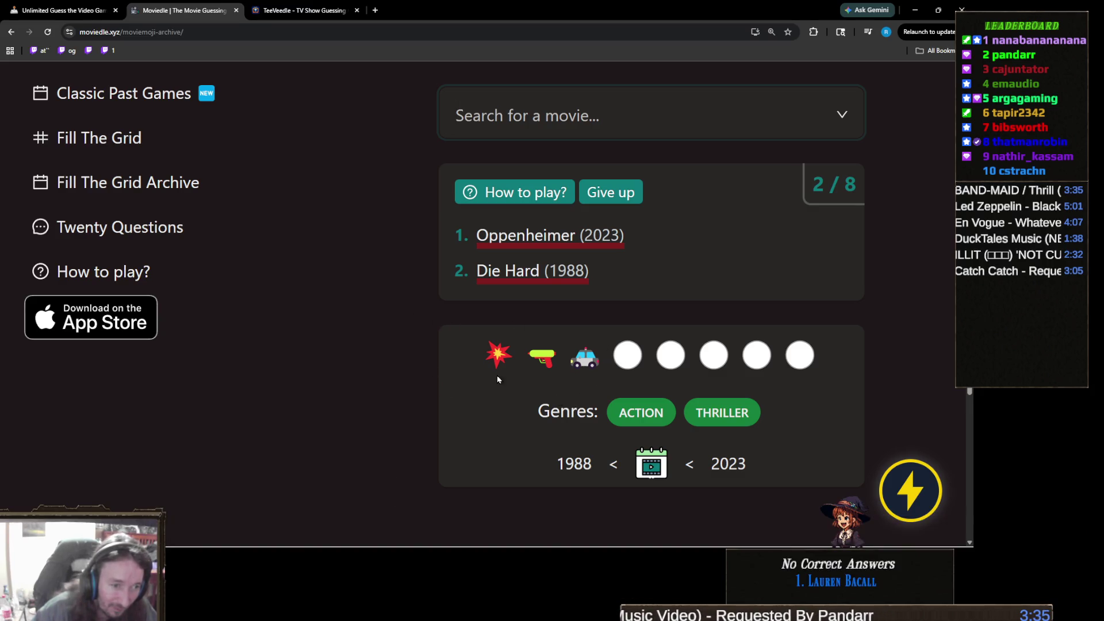
pyautogui.click(608, 115)
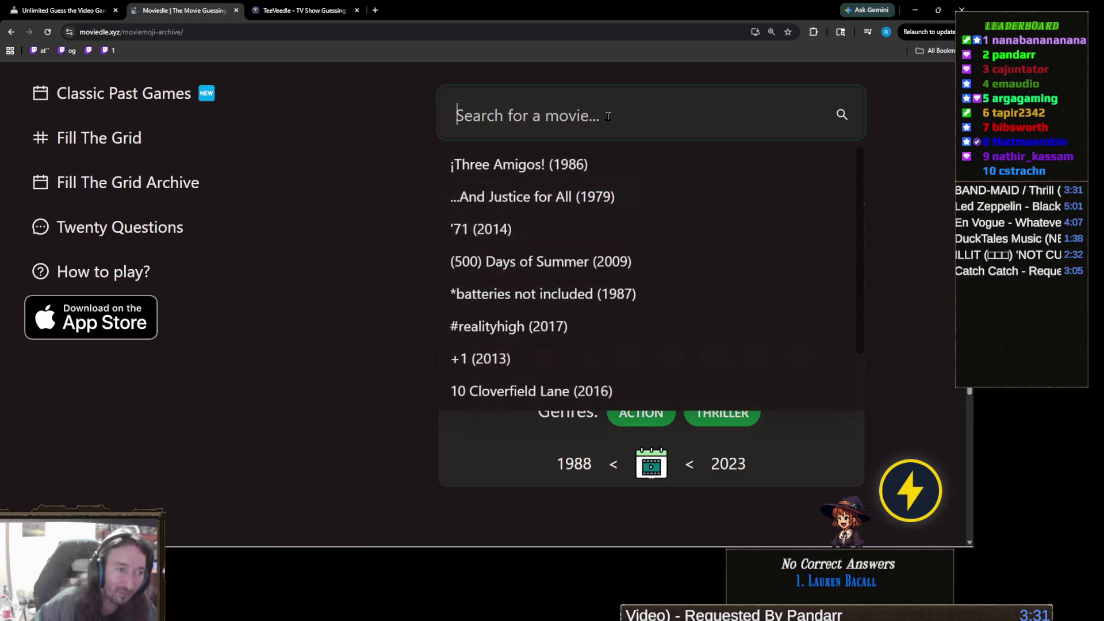
pyautogui.write('lethal w')
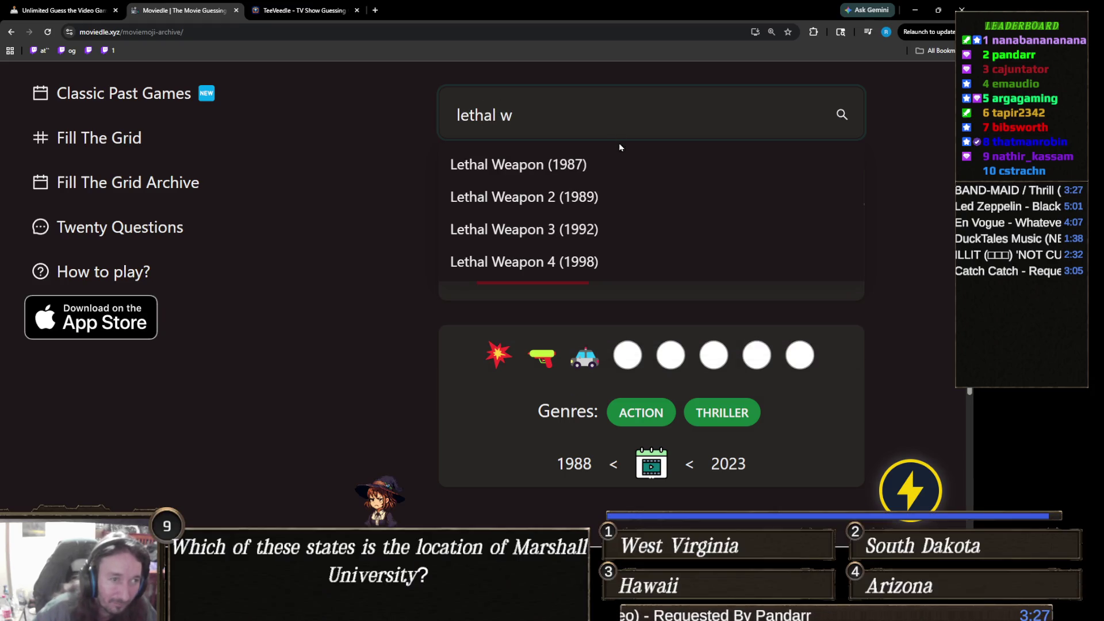
pyautogui.click(577, 240)
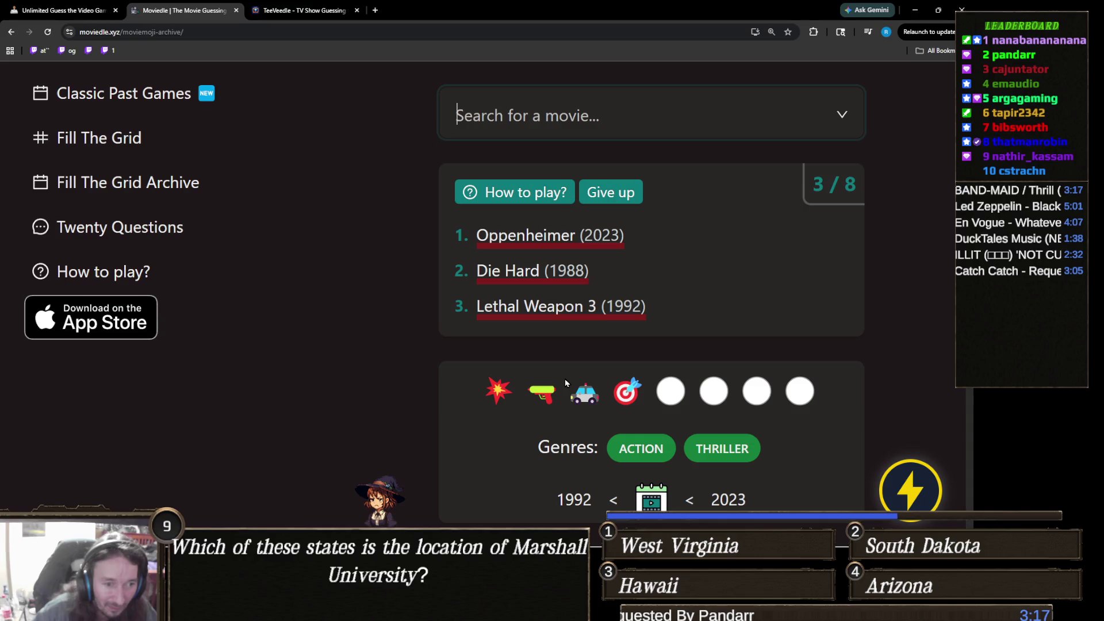
# - Submit Lethal Weapon 4 (1998) as the fourth guess via a 'lethal wea' search
pyautogui.scroll(-1, 564, 379)
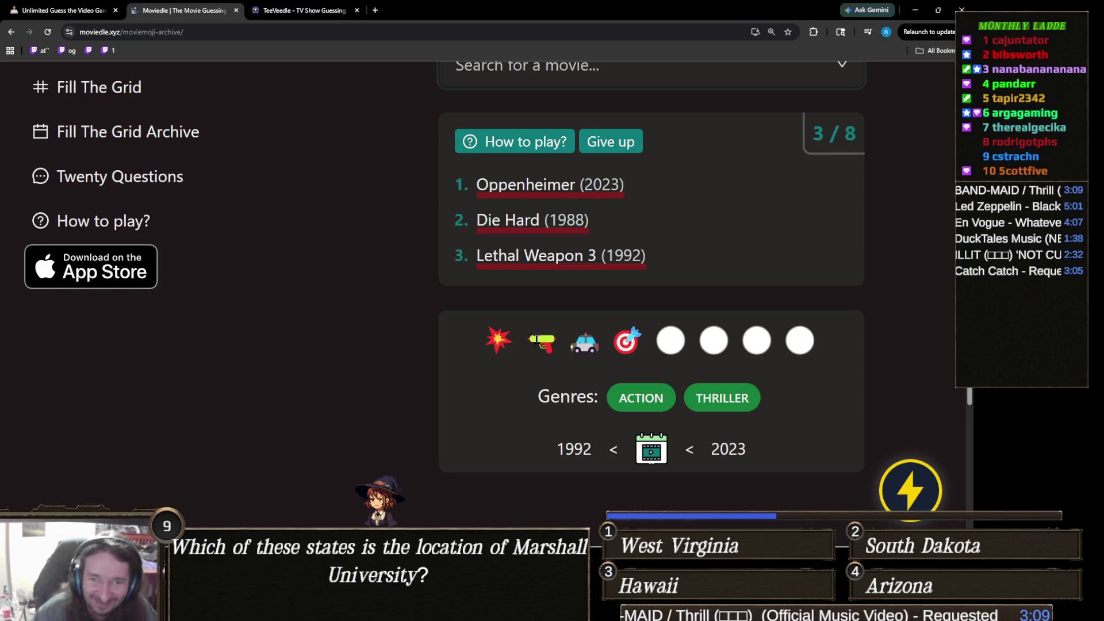
pyautogui.scroll(1, 650, 328)
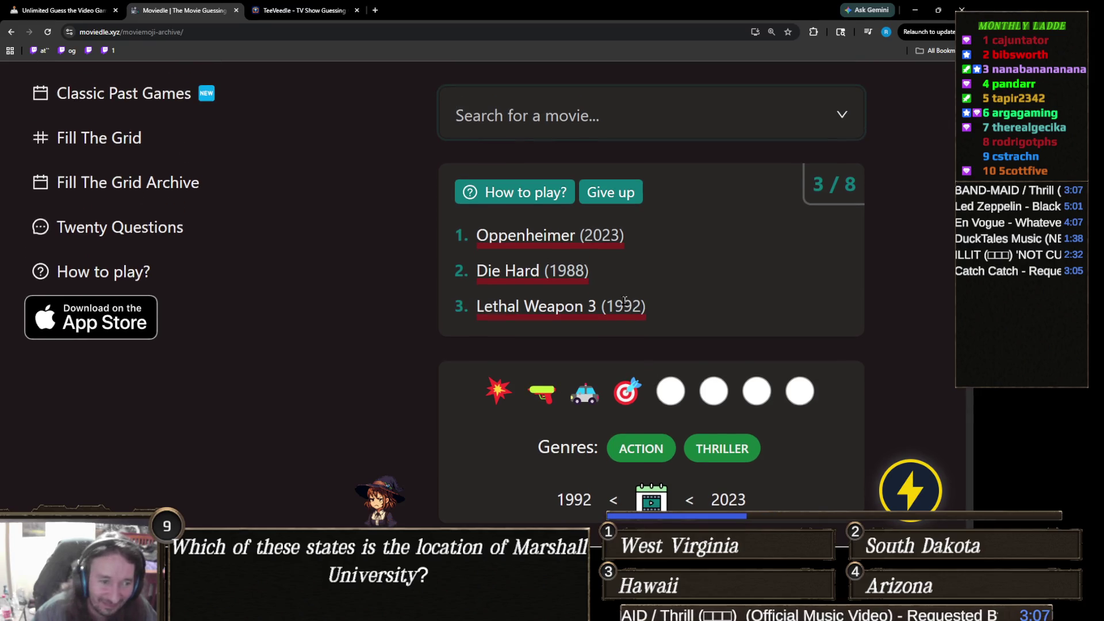
pyautogui.click(631, 116)
pyautogui.write('let')
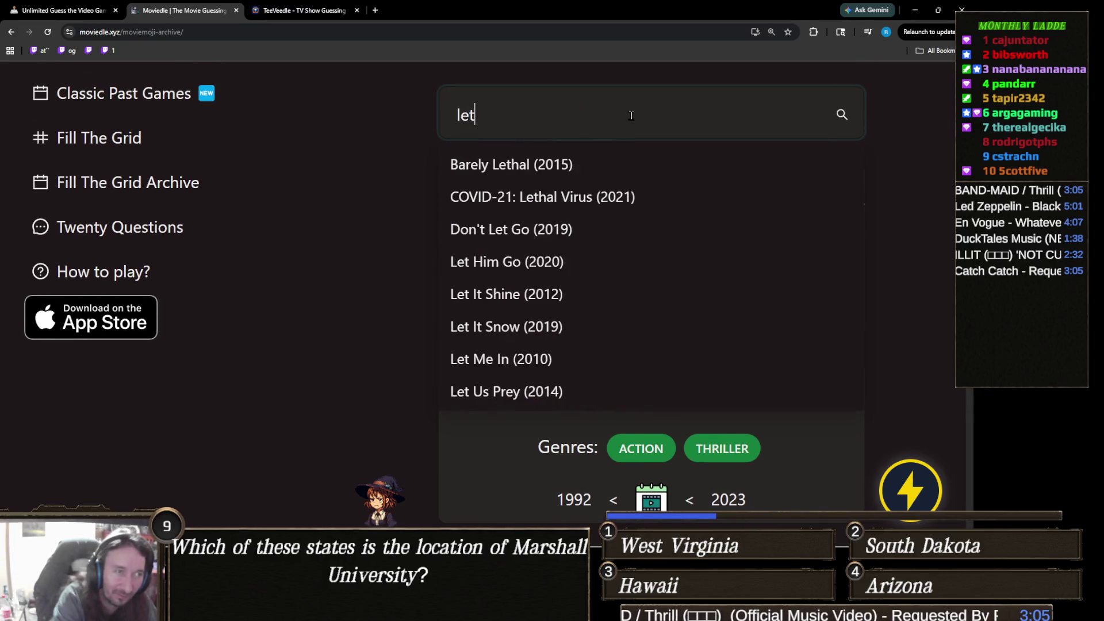
pyautogui.write('hal wea')
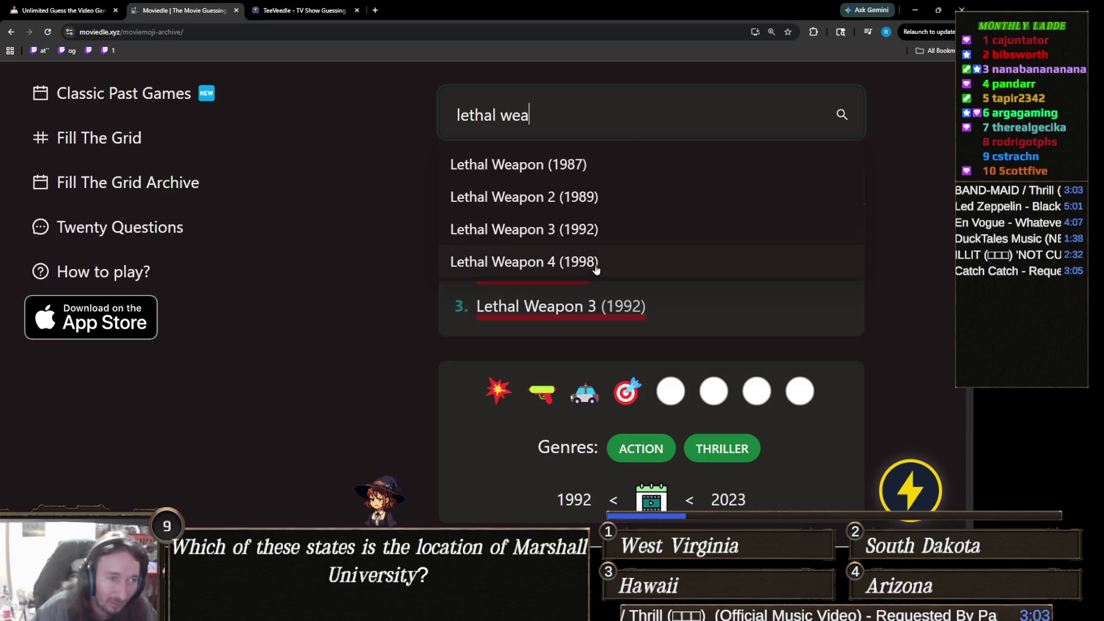
pyautogui.click(597, 264)
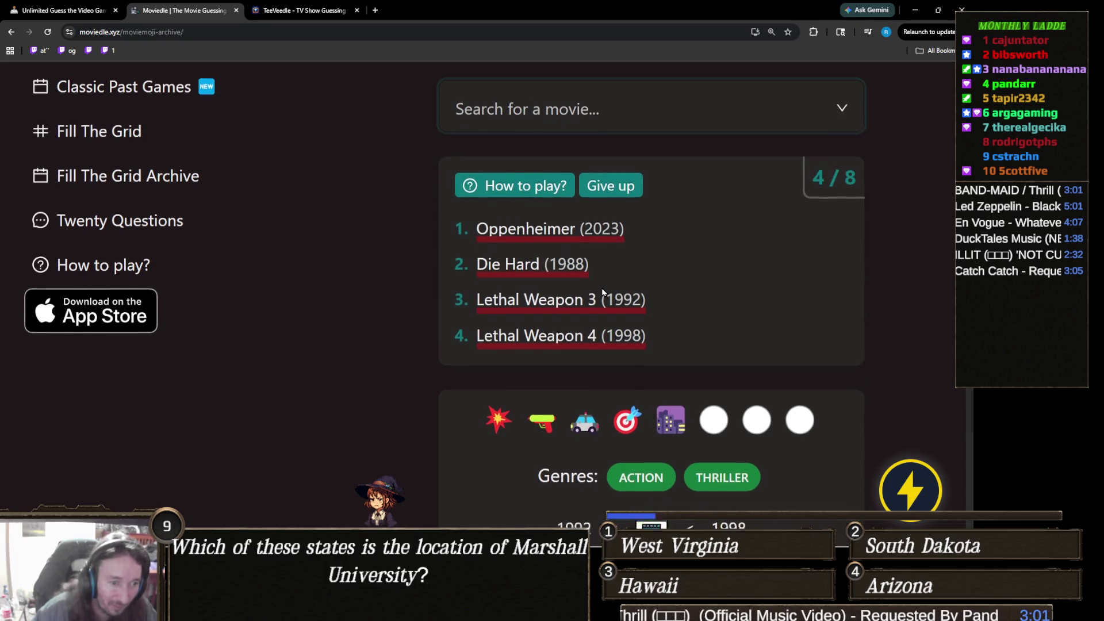
# - Search 'die har' and win with Die Hard: With a Vengeance as the fifth guess
pyautogui.scroll(-2, 602, 287)
pyautogui.scroll(1, 587, 299)
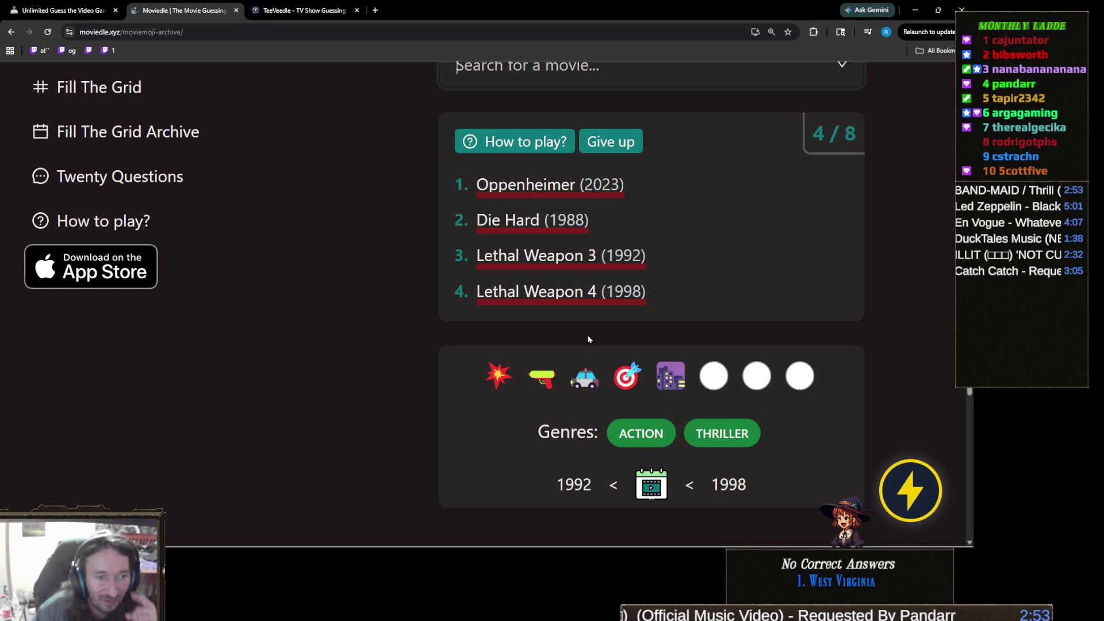
pyautogui.scroll(1, 587, 342)
pyautogui.click(572, 114)
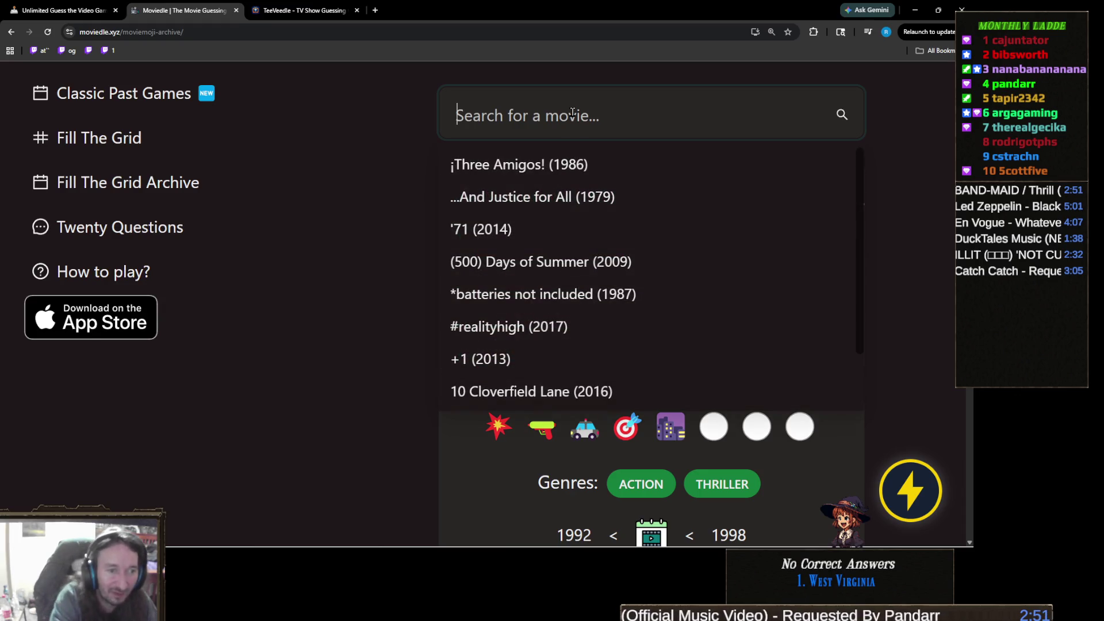
pyautogui.write('die har')
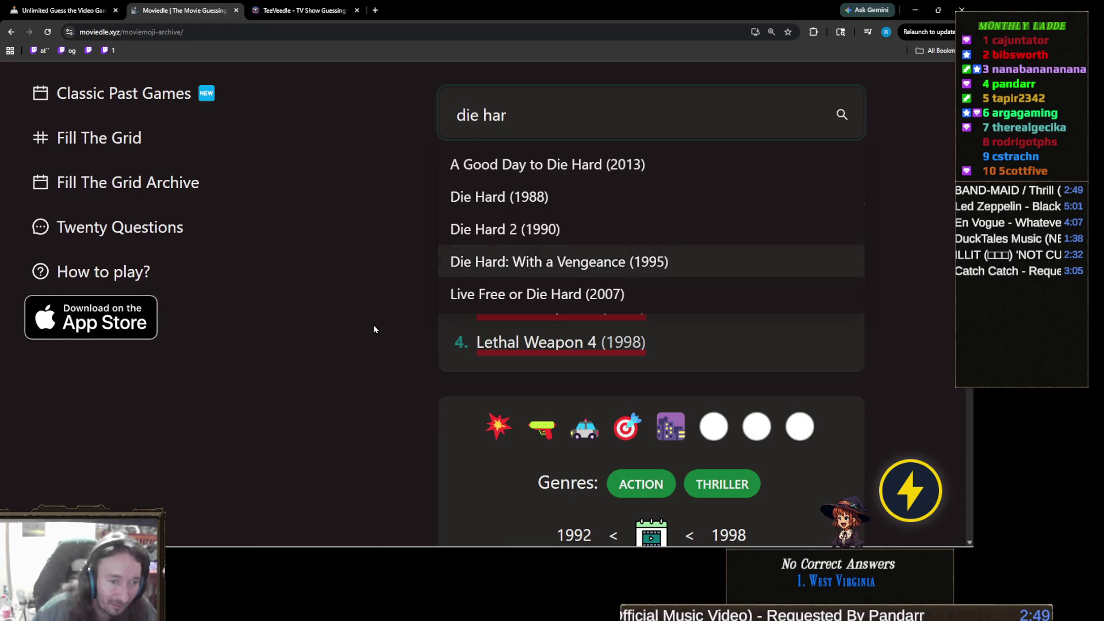
pyautogui.scroll(-1, 374, 329)
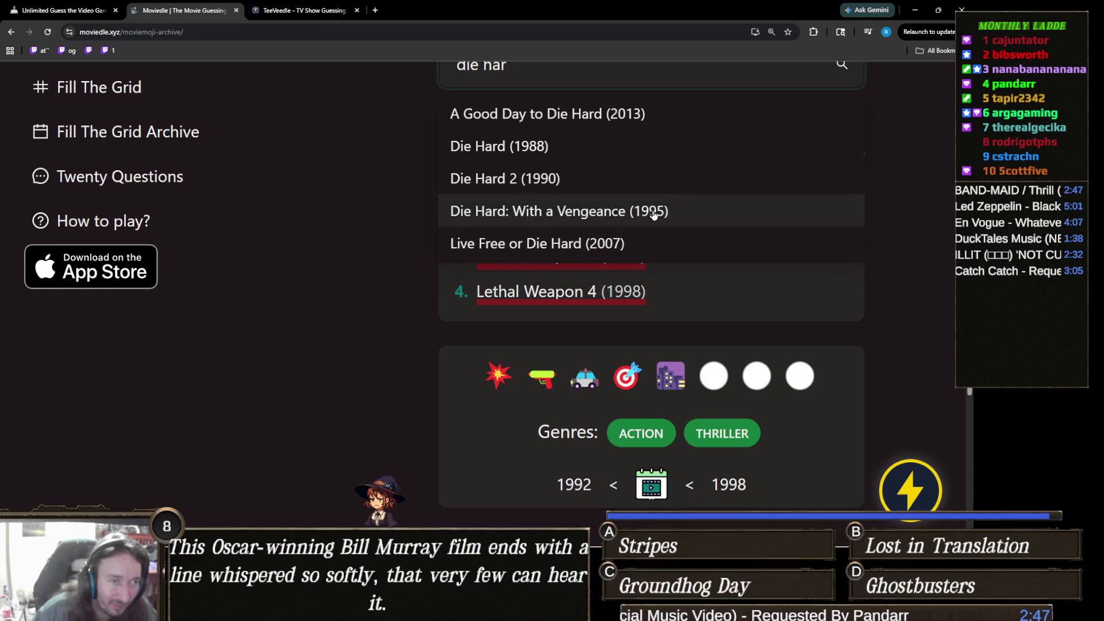
pyautogui.click(653, 214)
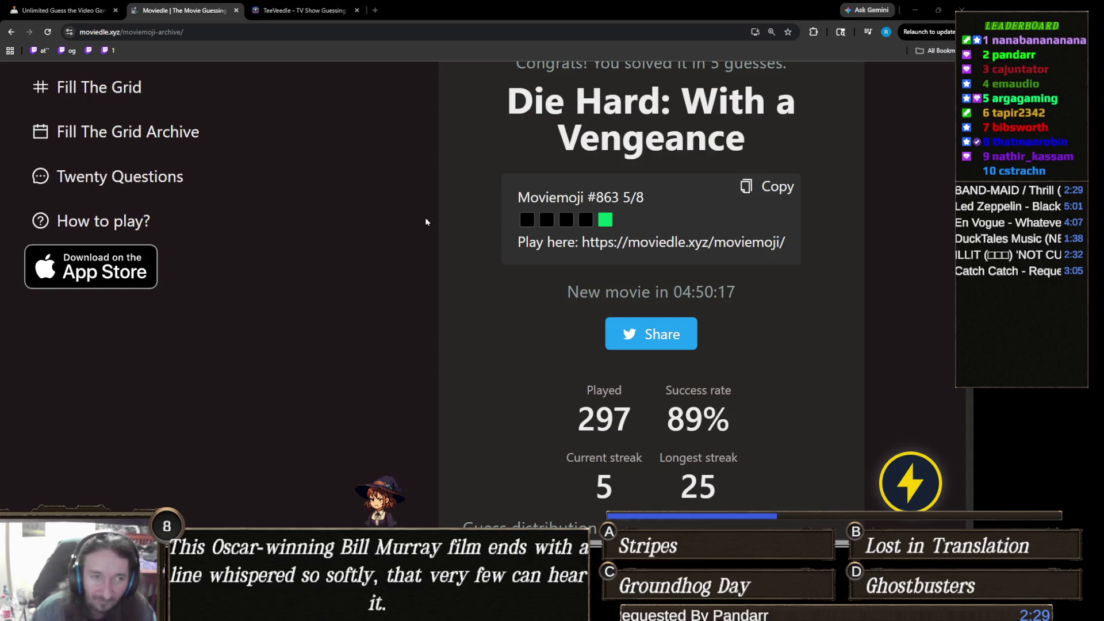
# - Go to the archive of past Moviemoji puzzles
pyautogui.scroll(3, 491, 251)
pyautogui.scroll(3, 491, 251)
pyautogui.click(301, 261)
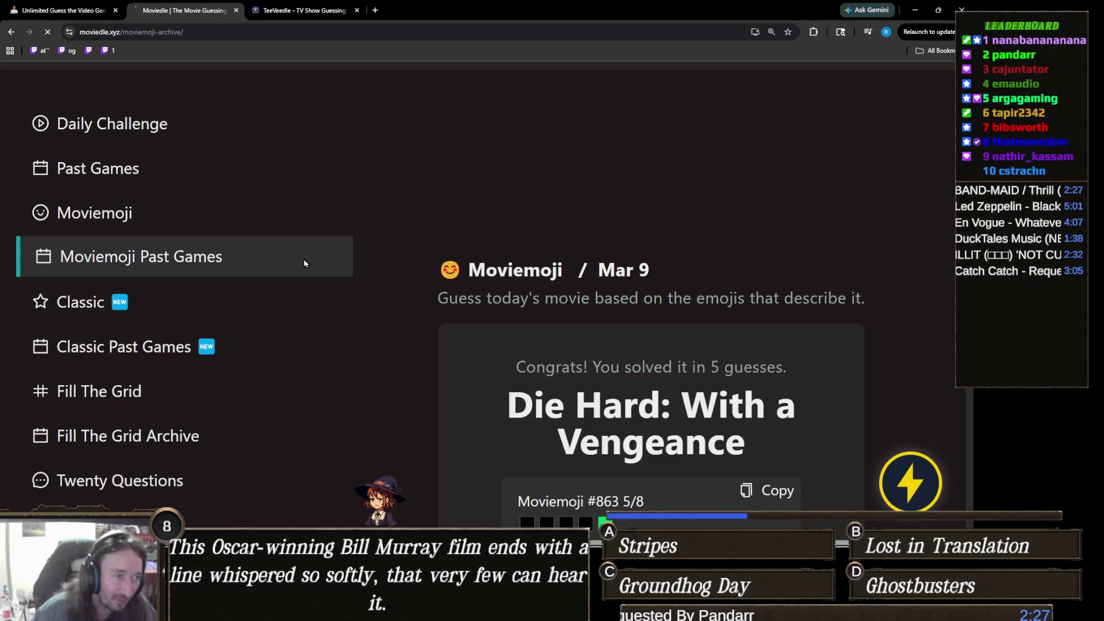
# - Page the archive calendar back to March 2025 and open the March 10 puzzle
pyautogui.click(419, 192)
pyautogui.click(419, 192)
pyautogui.click(419, 193)
pyautogui.click(418, 193)
pyautogui.click(418, 193)
pyautogui.click(418, 194)
pyautogui.click(418, 193)
pyautogui.click(418, 194)
pyautogui.click(419, 193)
pyautogui.click(419, 193)
pyautogui.click(418, 193)
pyautogui.click(418, 193)
pyautogui.click(419, 193)
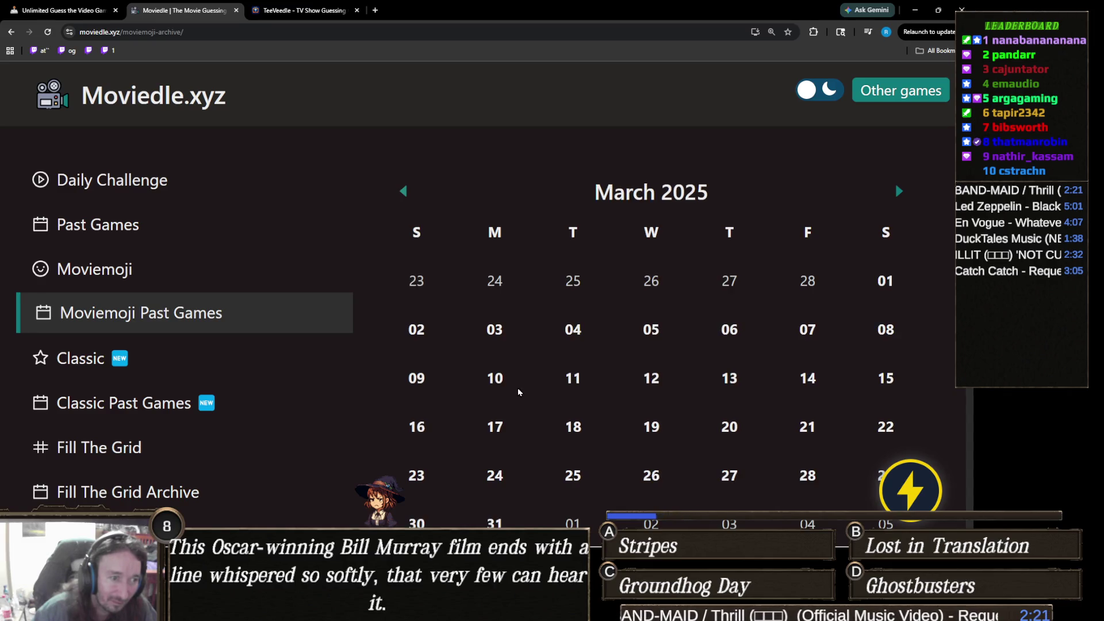
pyautogui.click(498, 382)
# - Look over the March 10 puzzle's car emoji clue and focus the movie search
pyautogui.scroll(-3, 552, 345)
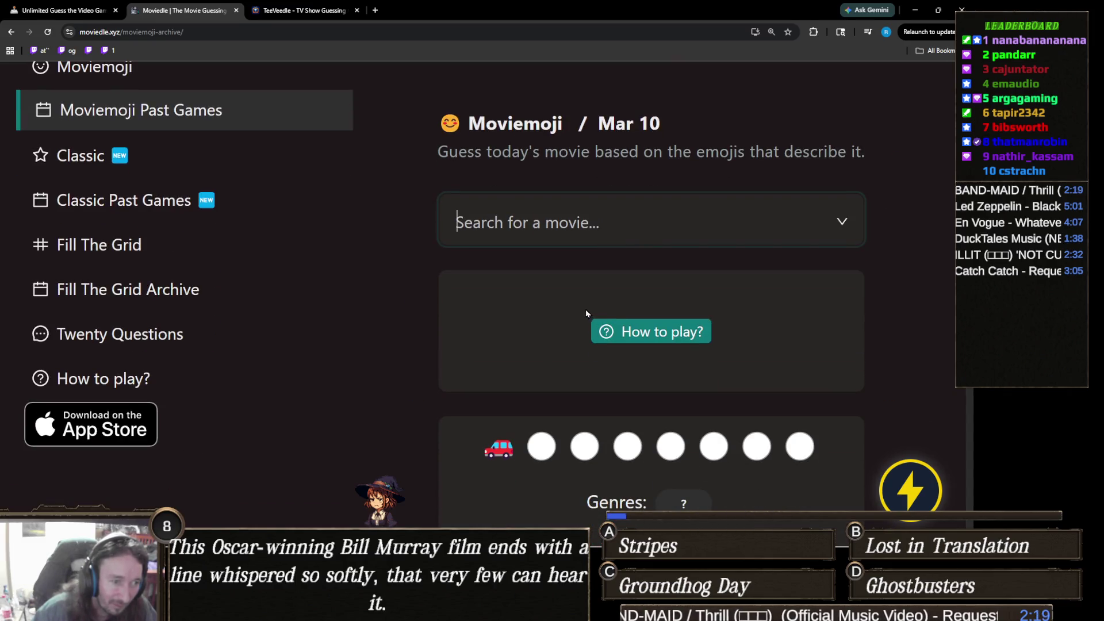
pyautogui.scroll(-2, 570, 303)
pyautogui.scroll(1, 558, 304)
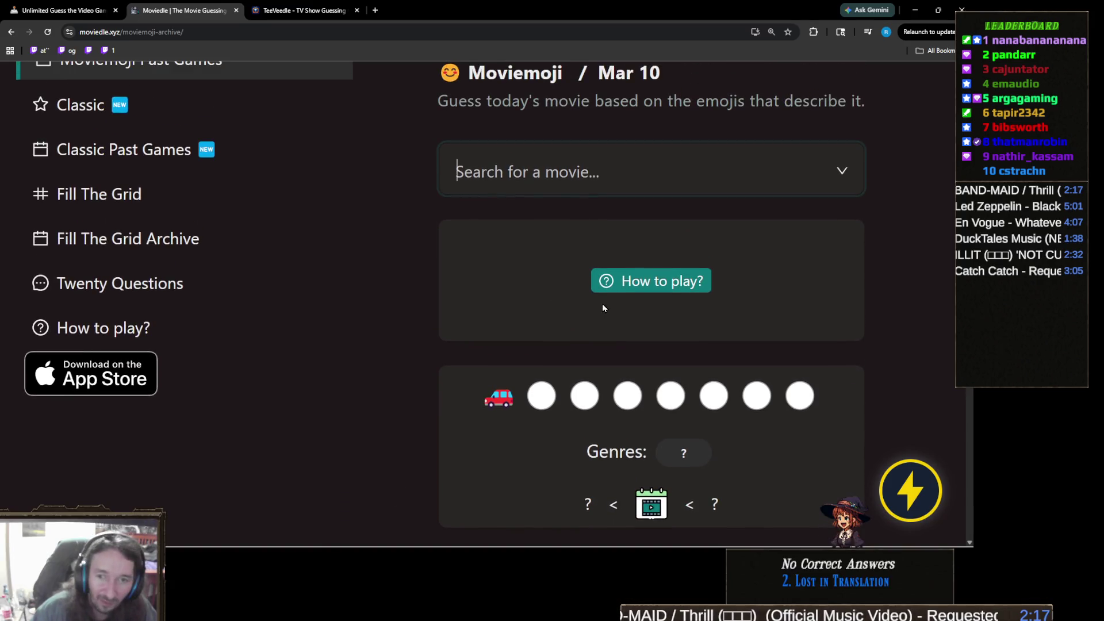
pyautogui.scroll(-1, 649, 297)
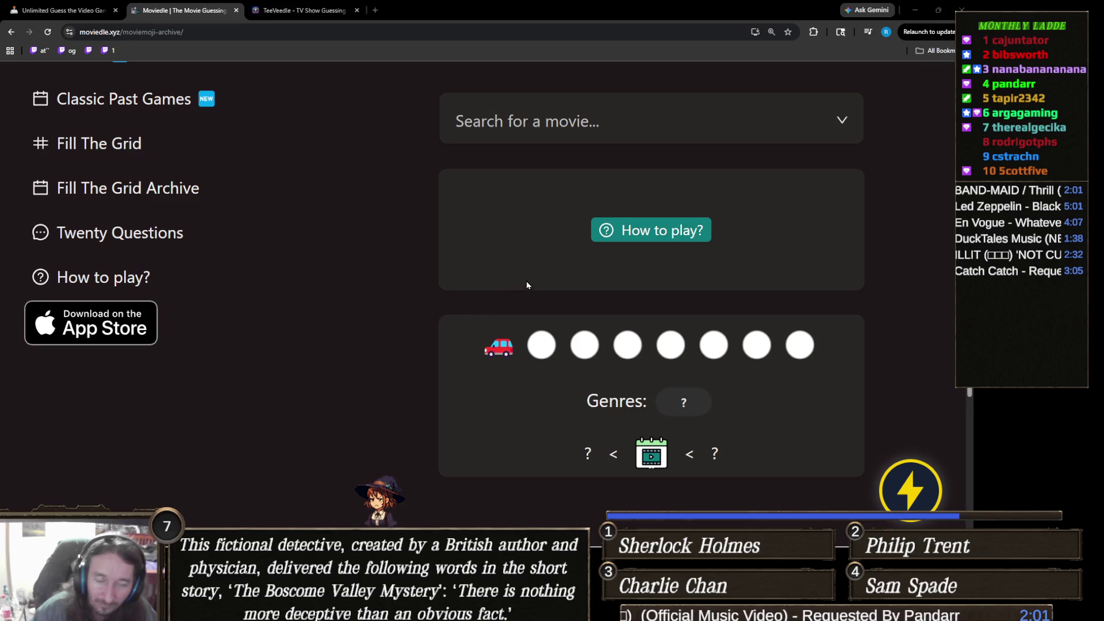
pyautogui.click(593, 122)
# - Guess Cars (2006) first, then zoom the page to inspect the emoji hints
pyautogui.write('cars')
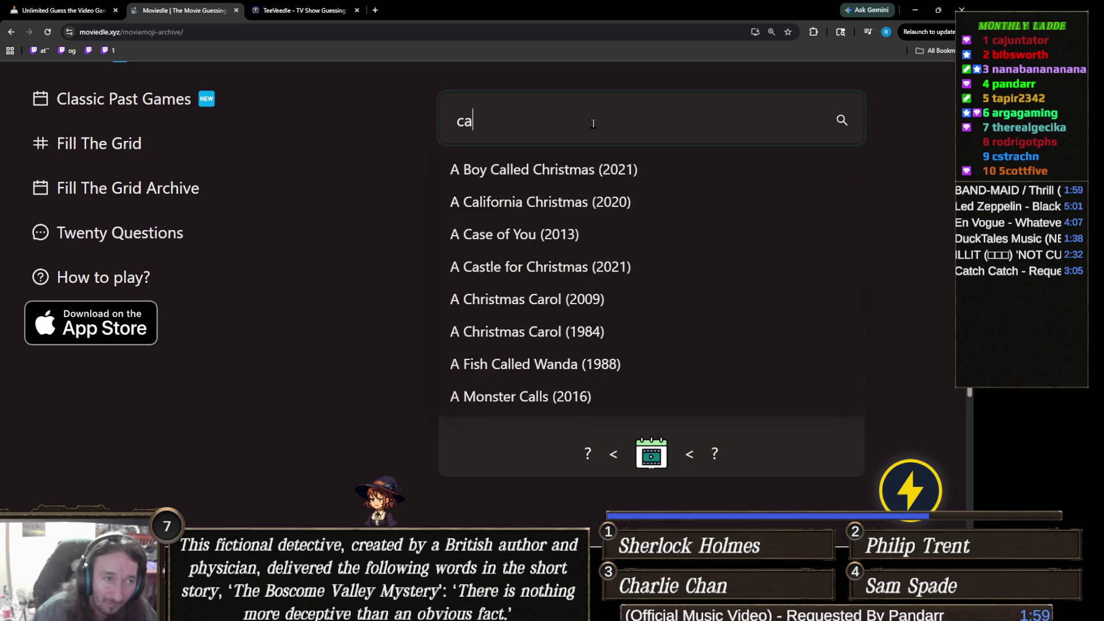
pyautogui.click(523, 174)
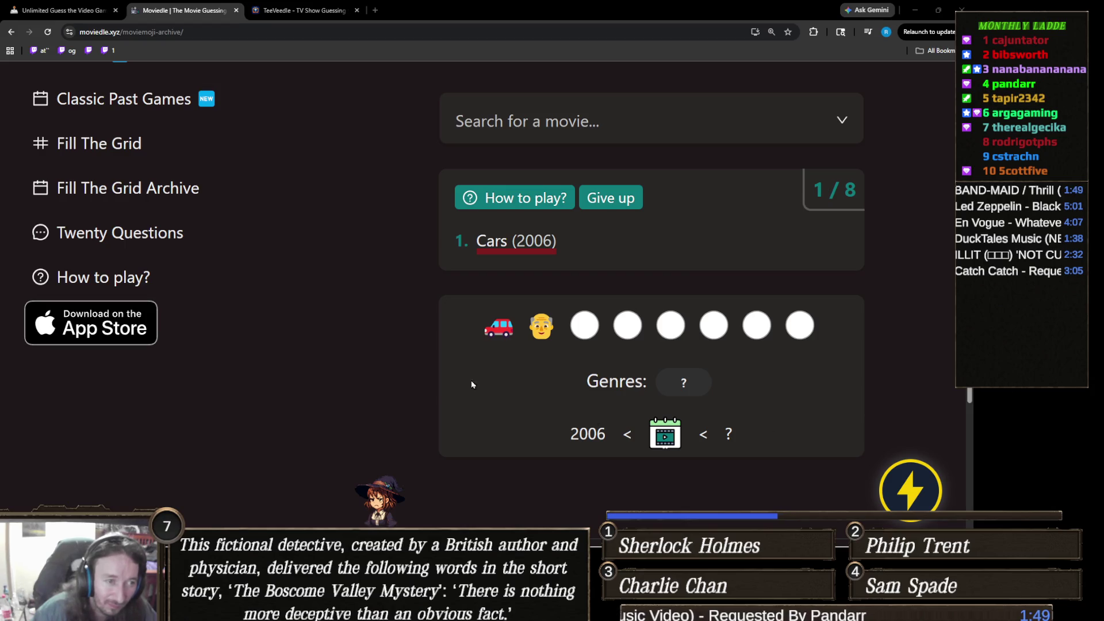
pyautogui.hotkey('ctrl', '+')
pyautogui.hotkey('ctrl', '+')
pyautogui.hotkey('ctrl', '+')
pyautogui.scroll(-4, 406, 416)
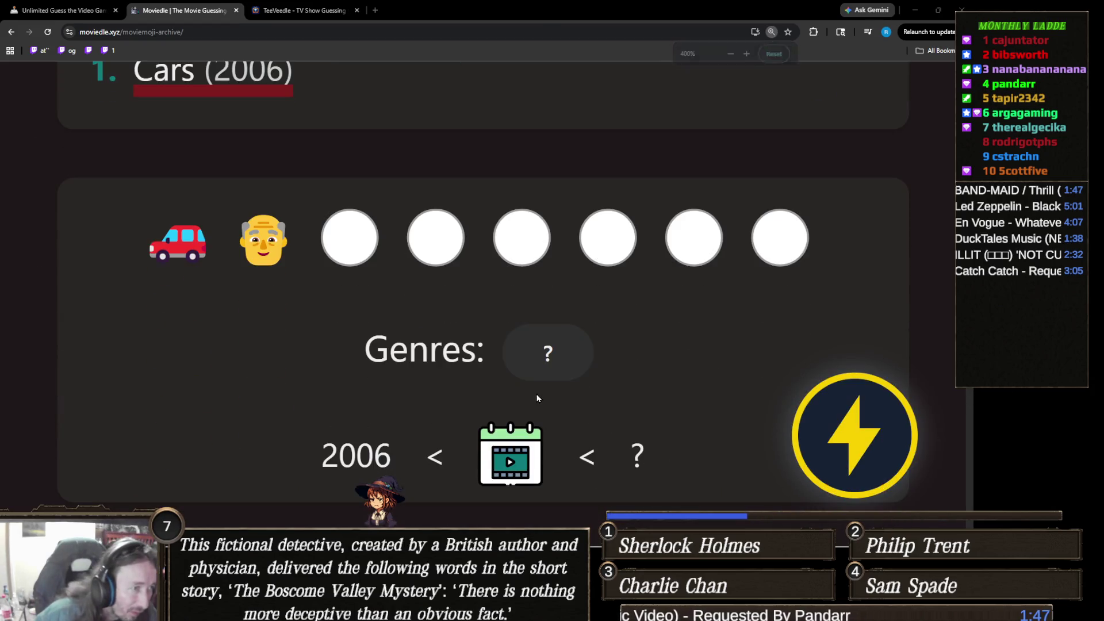
pyautogui.hotkey('ctrl', '-')
pyautogui.hotkey('ctrl', '-')
pyautogui.hotkey('ctrl', '-')
pyautogui.hotkey('ctrl', '+')
pyautogui.hotkey('ctrl', '+')
pyautogui.hotkey('ctrl', '+')
pyautogui.scroll(-2, 631, 441)
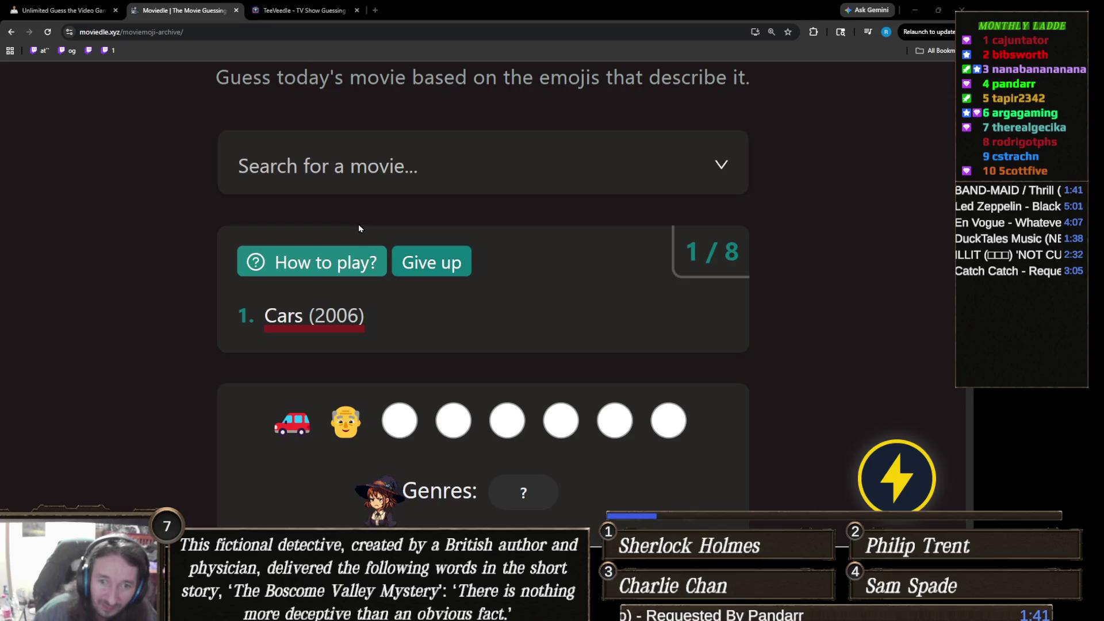
pyautogui.hotkey('ctrl', '-')
# - Drop the 'national lam' search and submit Up (2009) as the second guess
pyautogui.click(597, 139)
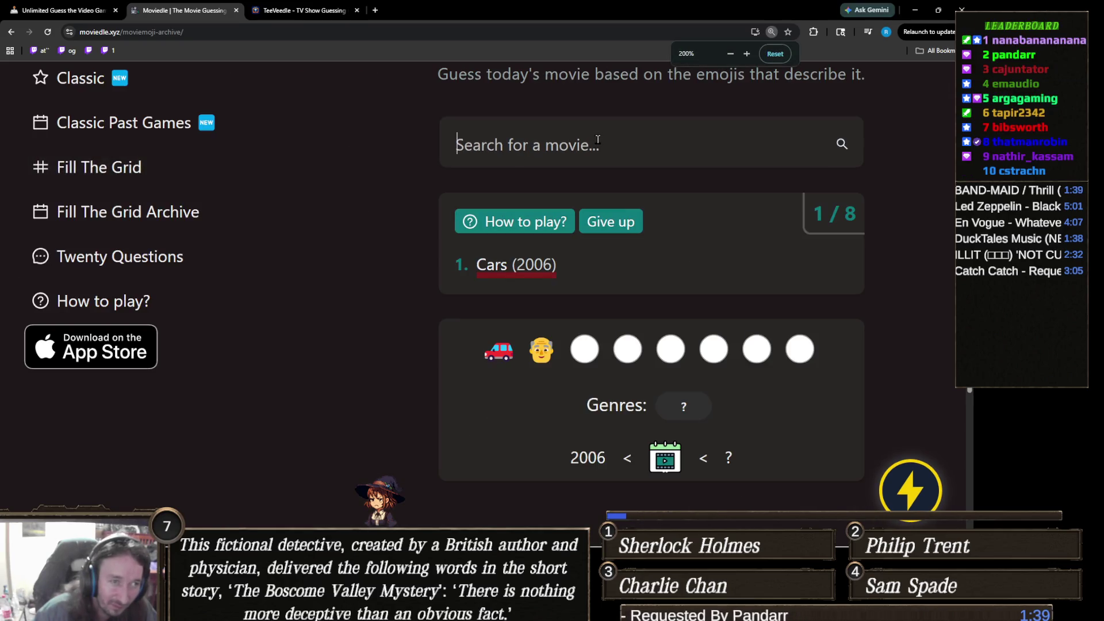
pyautogui.write('national lam')
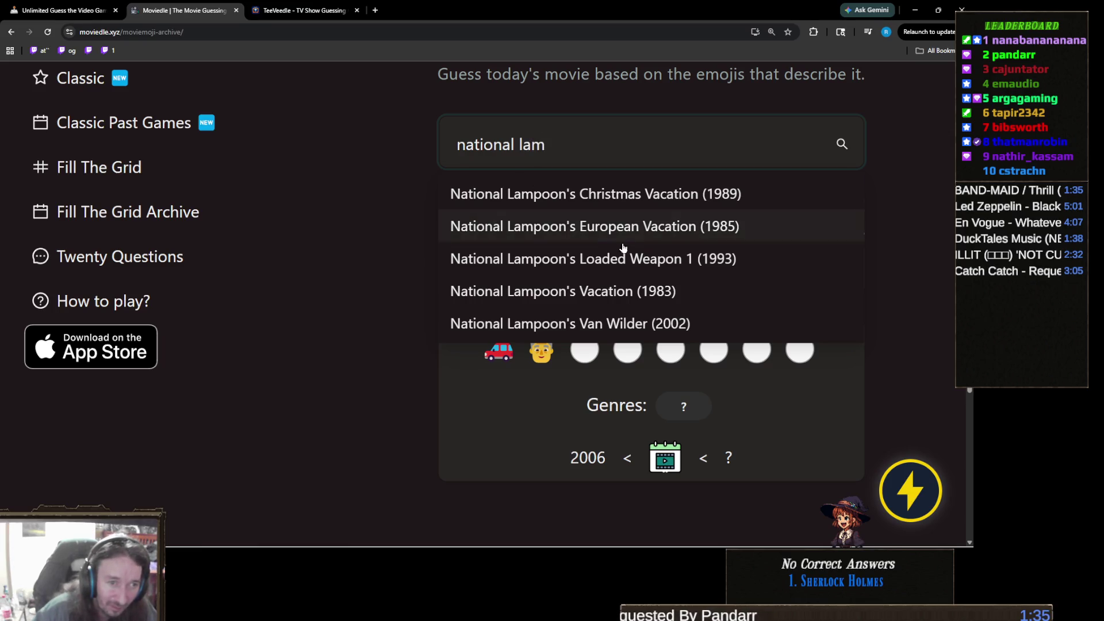
pyautogui.tripleClick(585, 154)
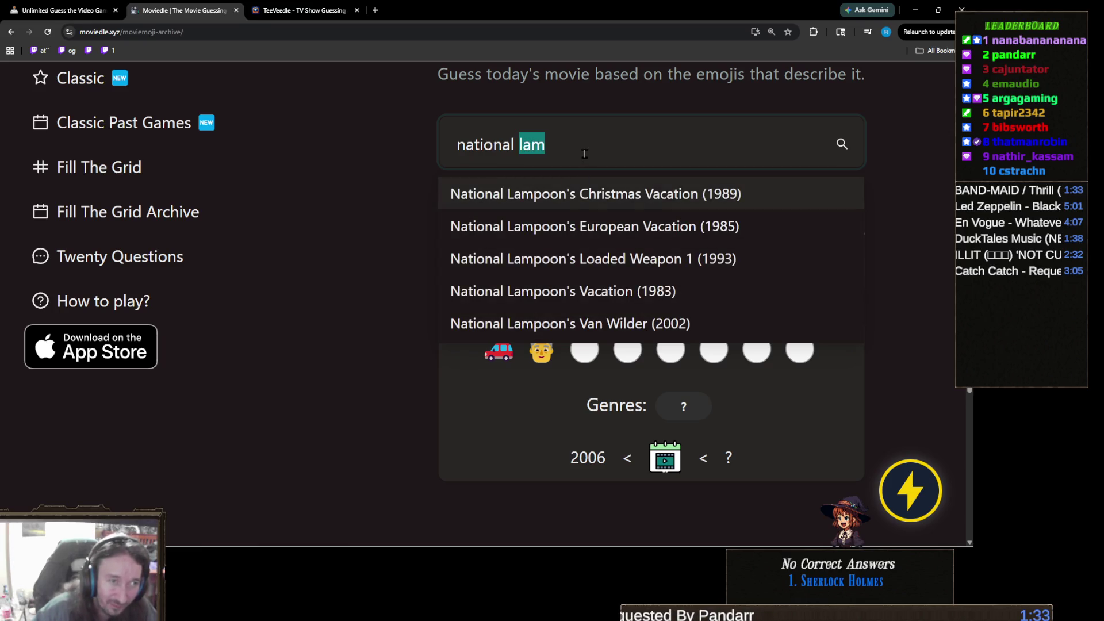
pyautogui.press('BackSpace')
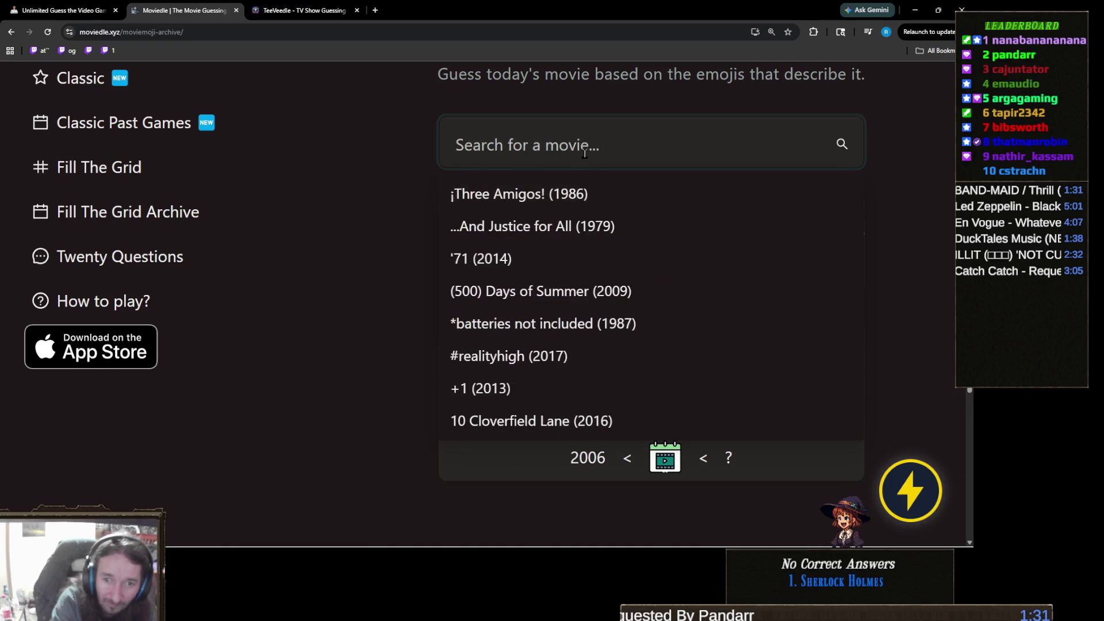
pyautogui.write('up')
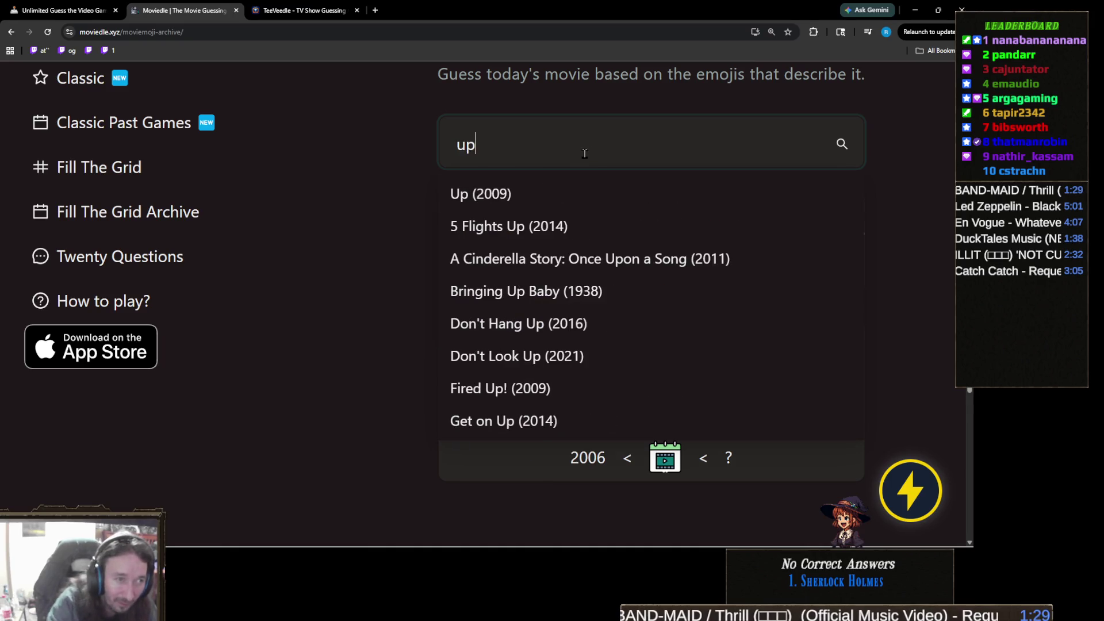
pyautogui.click(524, 191)
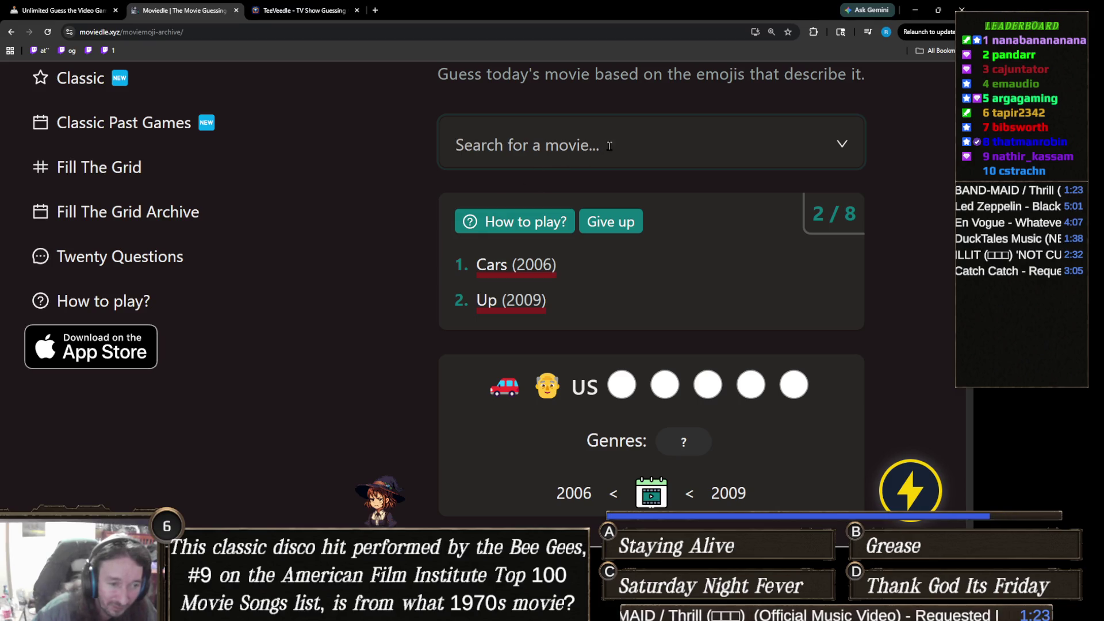
# - Try searches 'tax', 'last veg' and 'driving' without submitting a guess
pyautogui.write('tax')
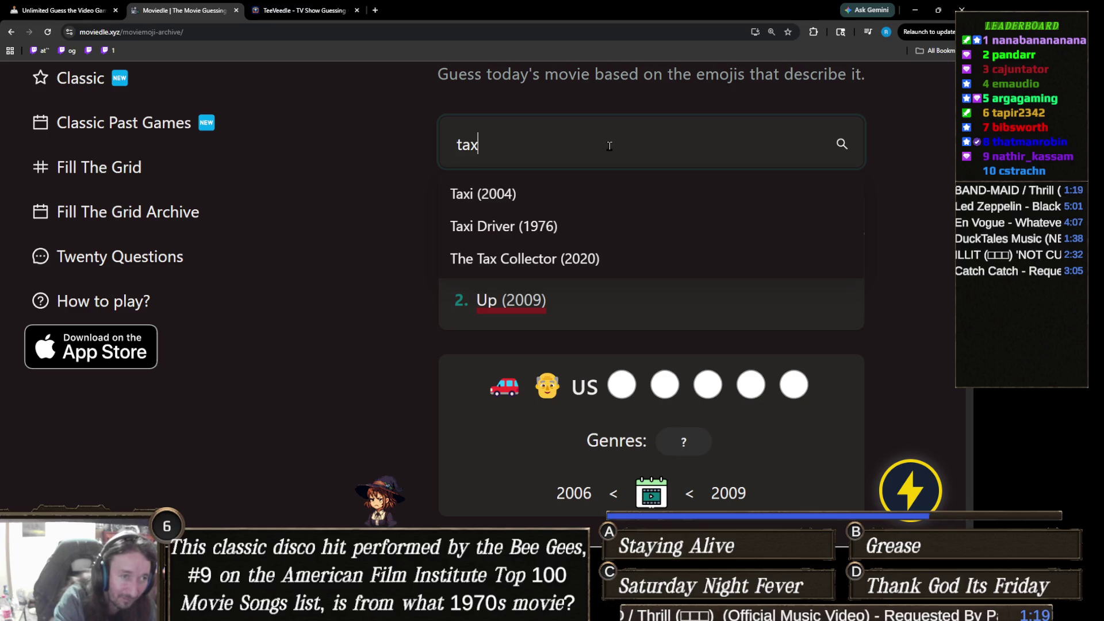
pyautogui.press('BackSpace')
pyautogui.press('BackSpace')
pyautogui.press('BackSpace')
pyautogui.write('last vb')
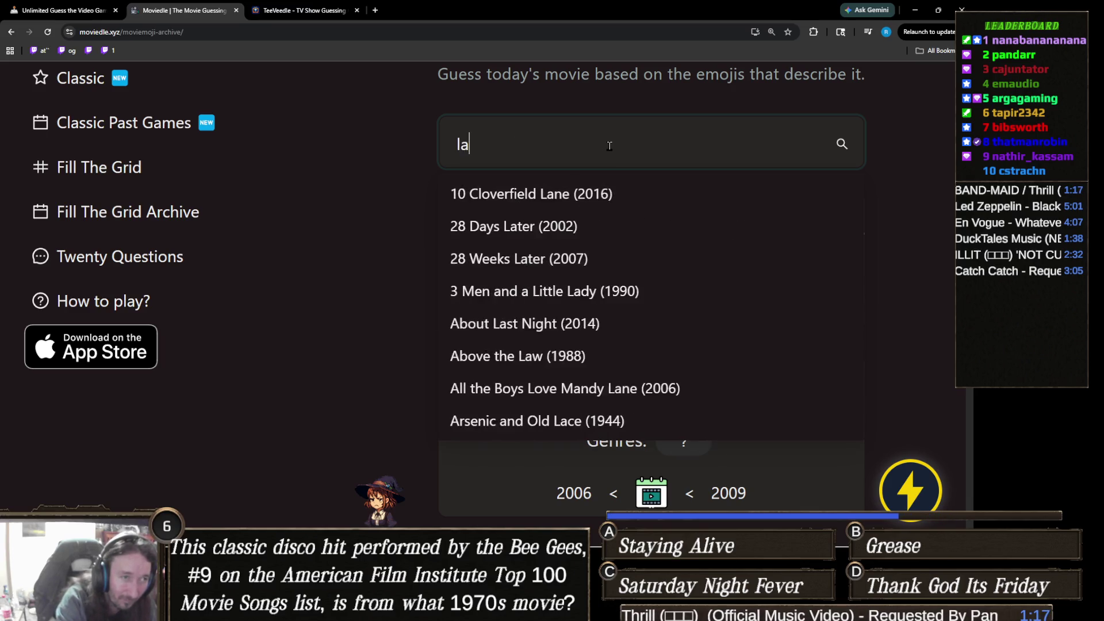
pyautogui.press('BackSpace')
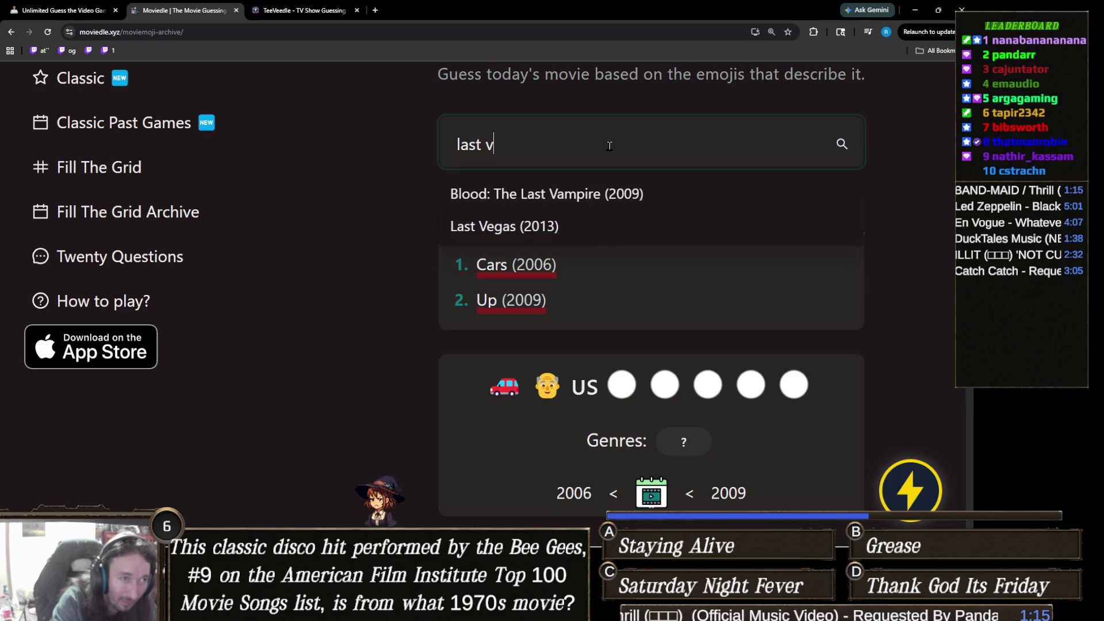
pyautogui.write('eg')
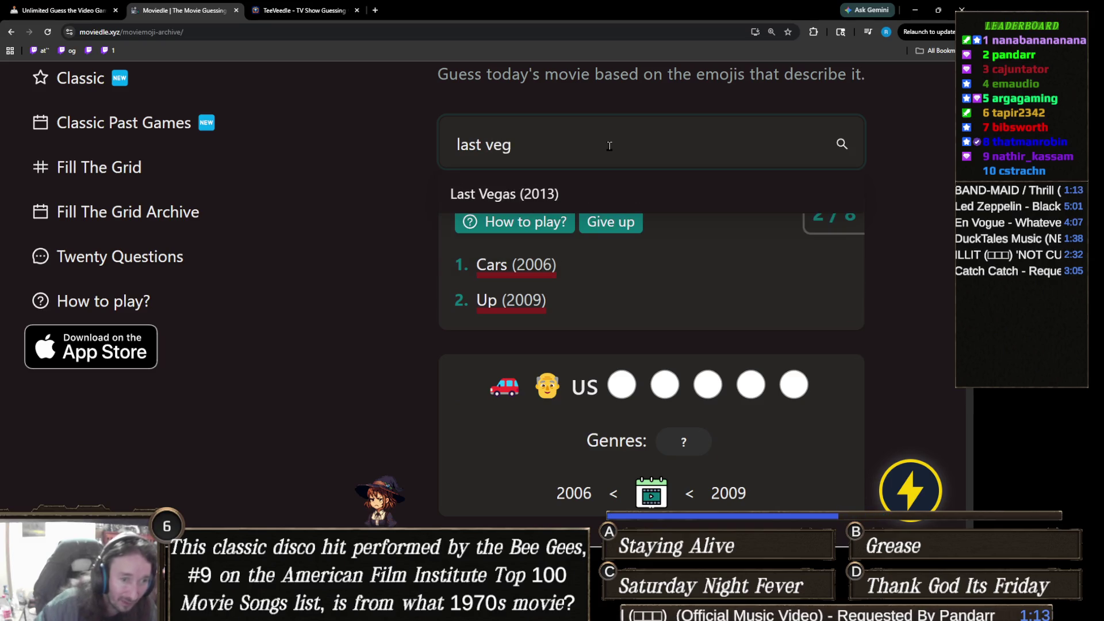
pyautogui.hotkey('ctrl', 'a')
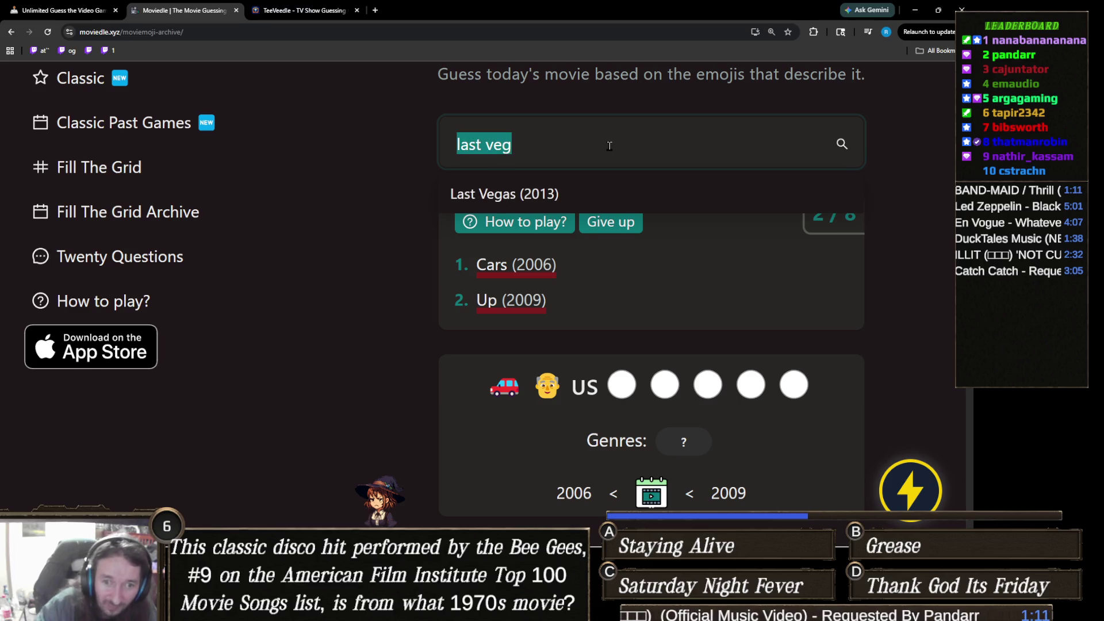
pyautogui.write('dribi')
pyautogui.press('BackSpace')
pyautogui.press('BackSpace')
pyautogui.write('ving')
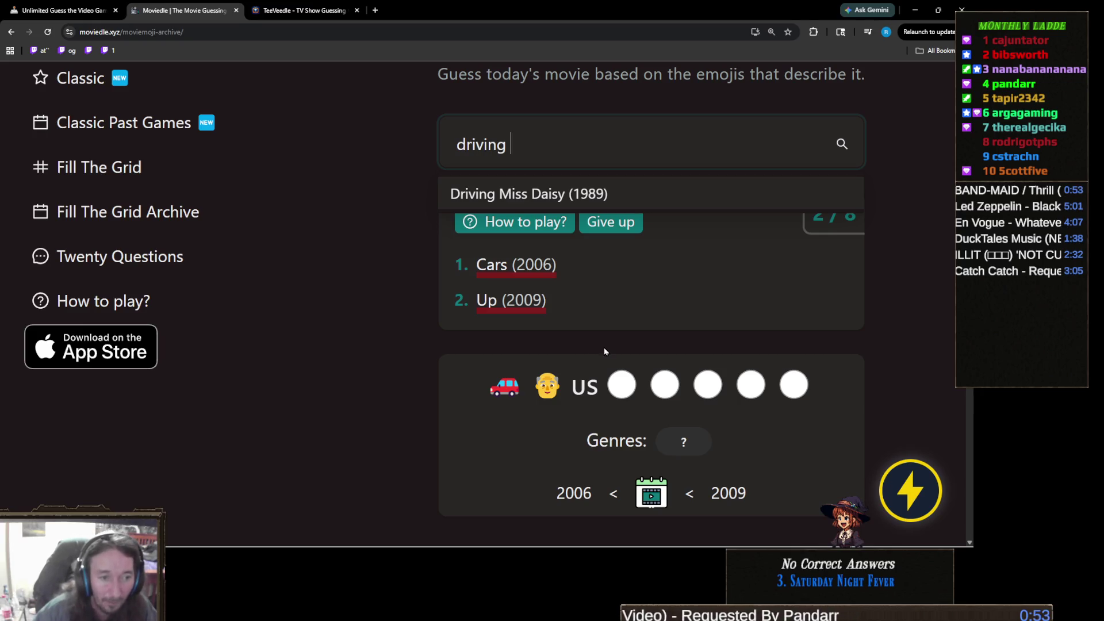
# - Search 'fear and', then clear the search box and dismiss the suggestions
pyautogui.tripleClick(557, 149)
pyautogui.write('fear and')
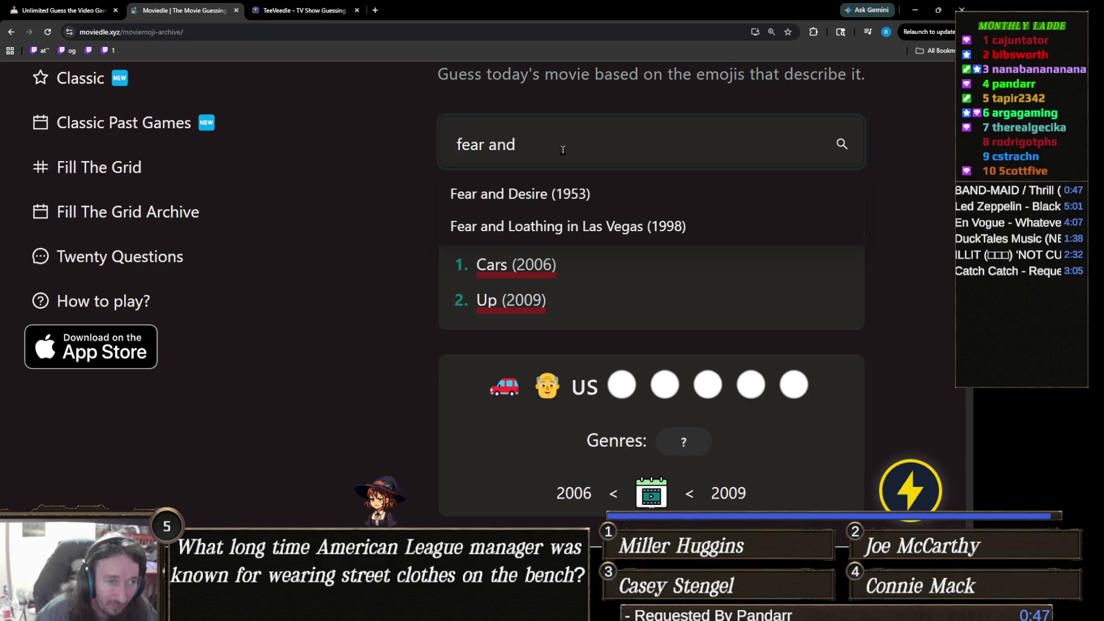
pyautogui.tripleClick(562, 149)
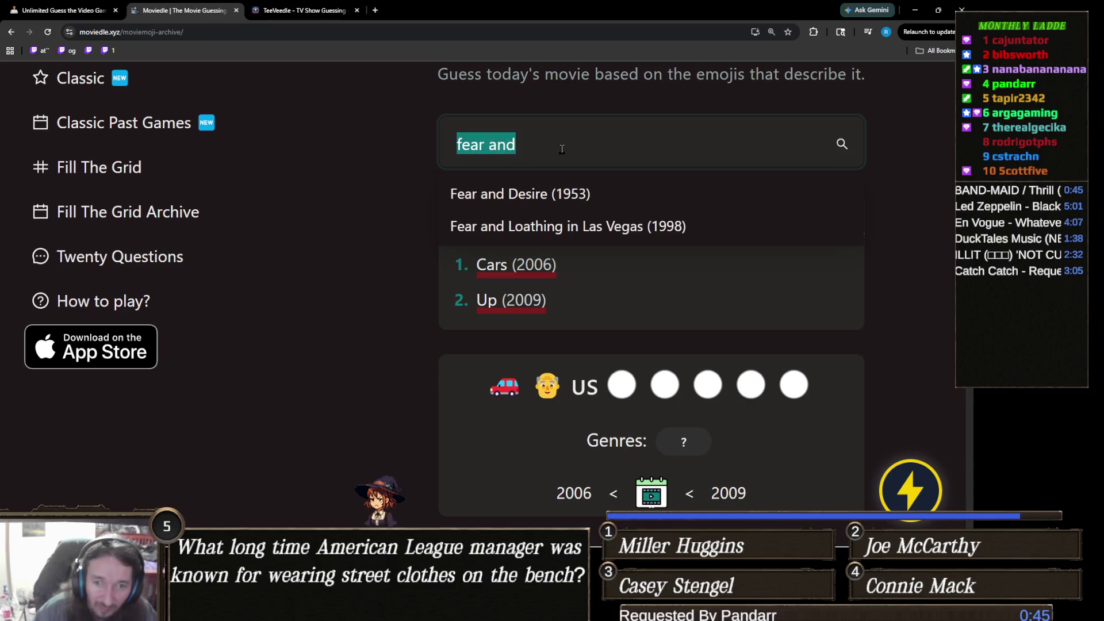
pyautogui.press('BackSpace')
pyautogui.click(630, 414)
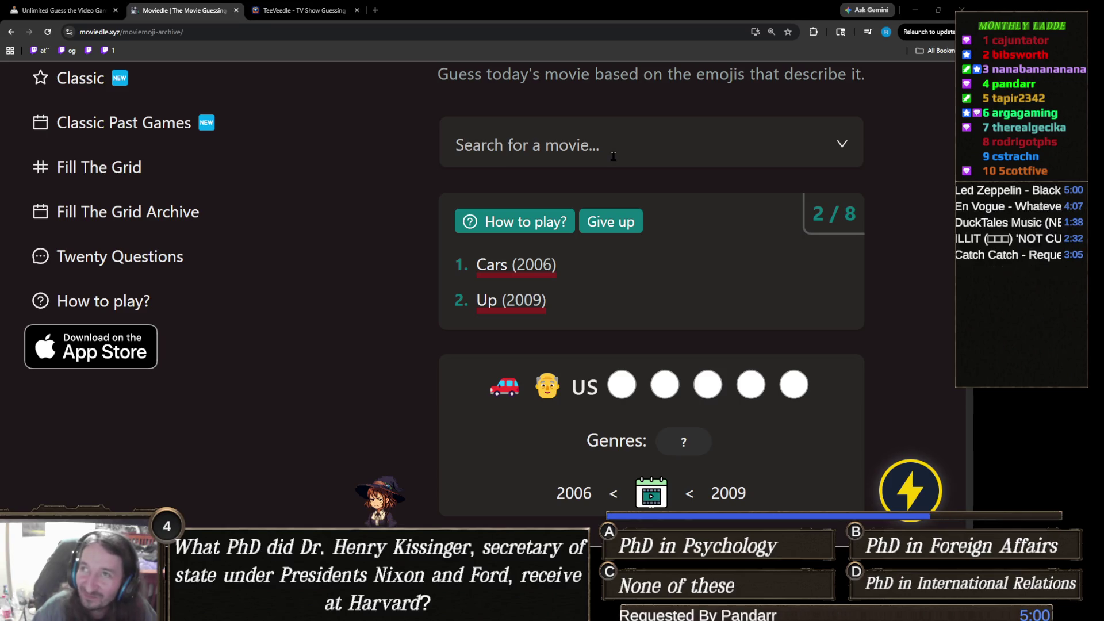
# - Try 'drive' and 'gone in' searches, highlighting Gone in Sixty Seconds without submitting
pyautogui.click(613, 156)
pyautogui.write('drive')
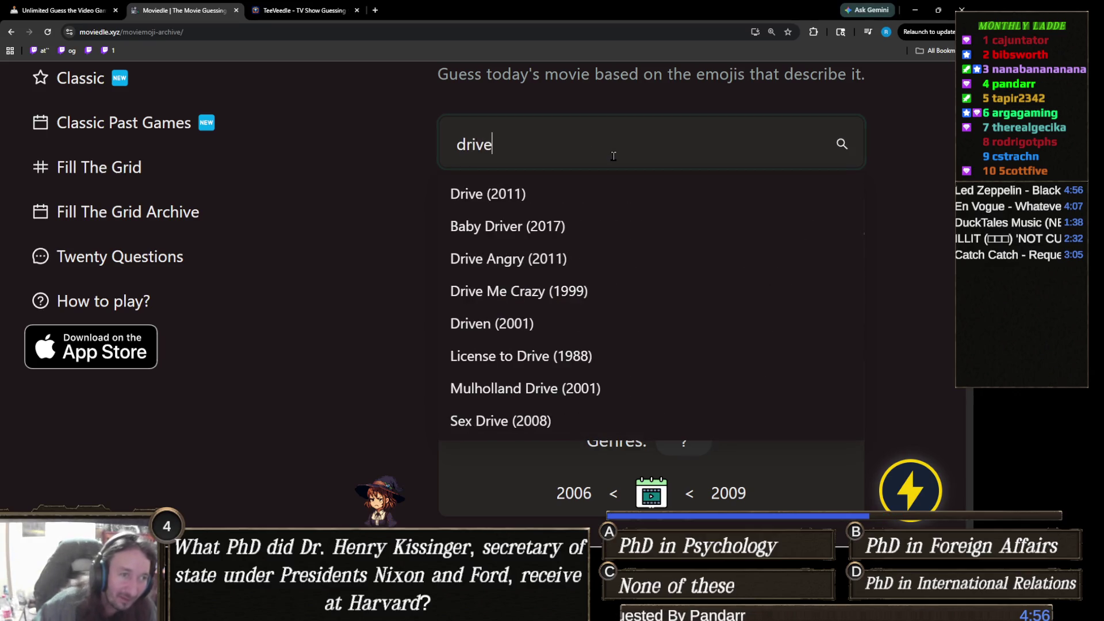
pyautogui.doubleClick(542, 148)
pyautogui.write('gone in')
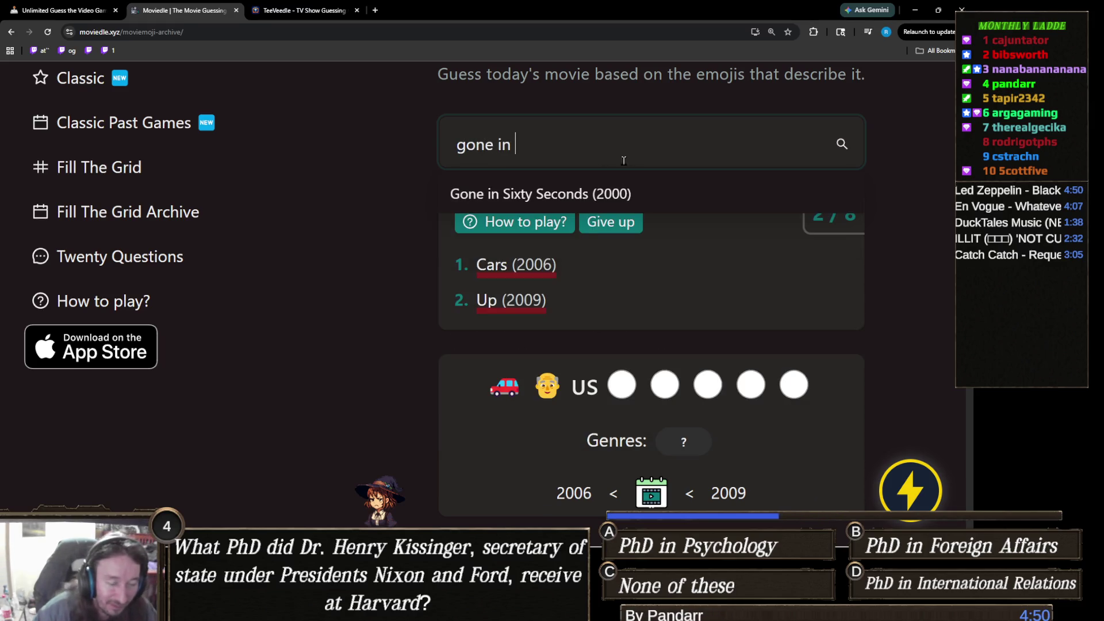
pyautogui.press('Down')
pyautogui.hotkey('alt', 'Tab')
# - Search 'transpor' and submit Transporter 3 (2008) as the third guess
pyautogui.click(548, 144)
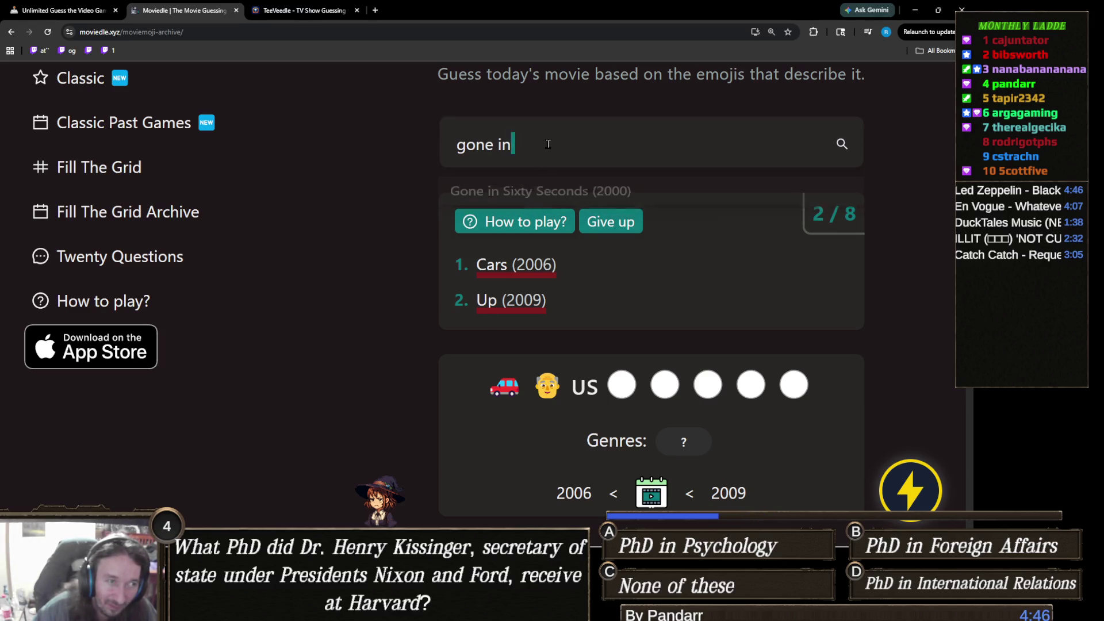
pyautogui.write('transpor')
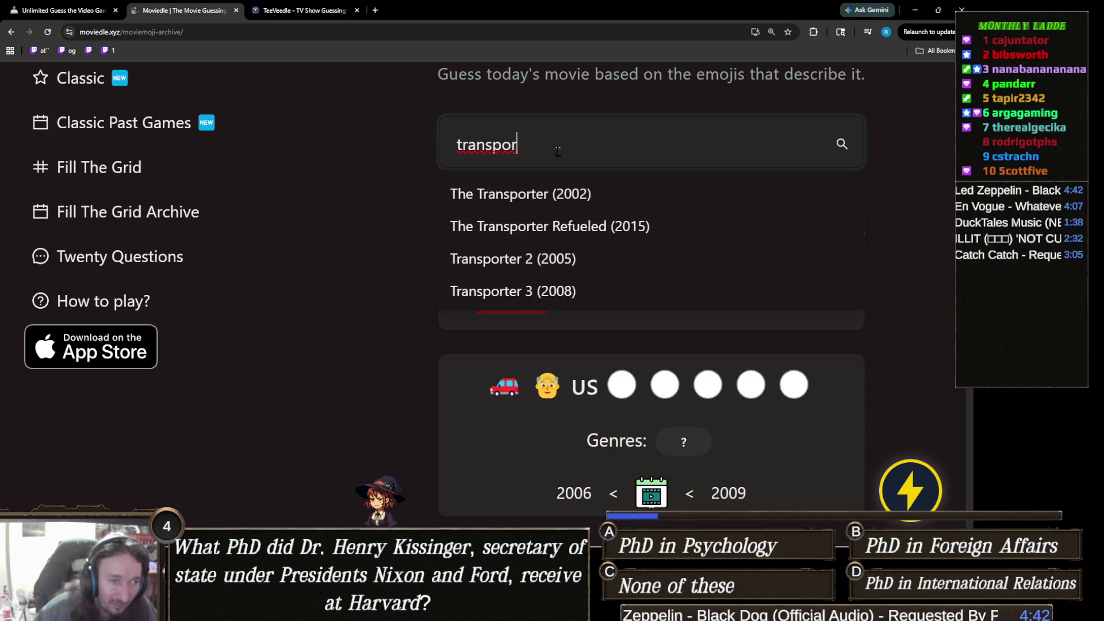
pyautogui.click(547, 291)
pyautogui.scroll(-1, 450, 365)
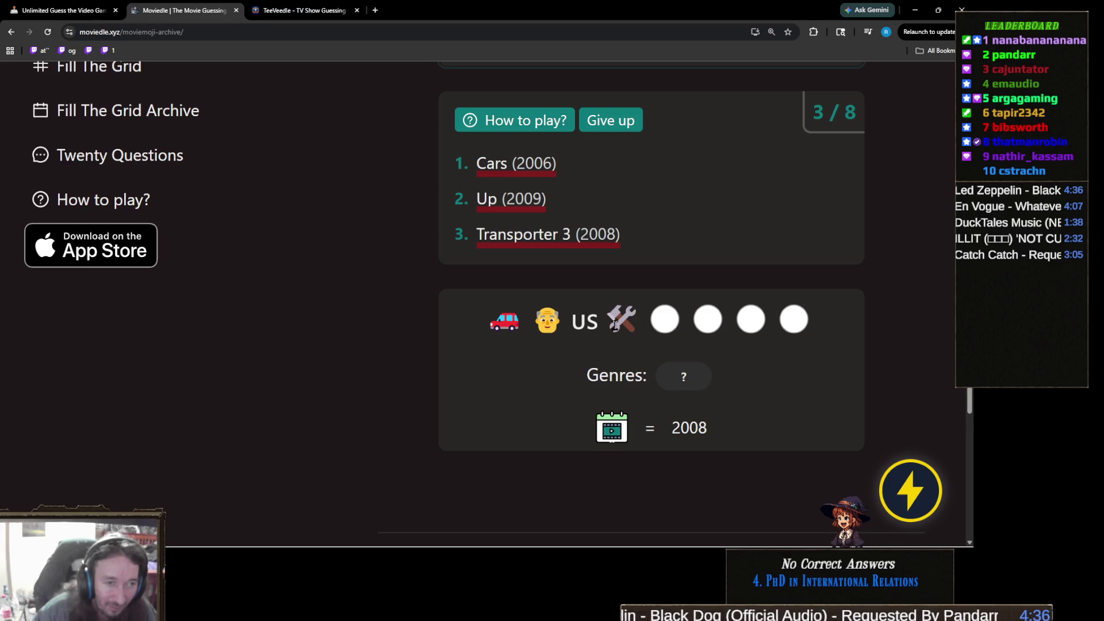
pyautogui.scroll(1, 621, 322)
pyautogui.click(612, 95)
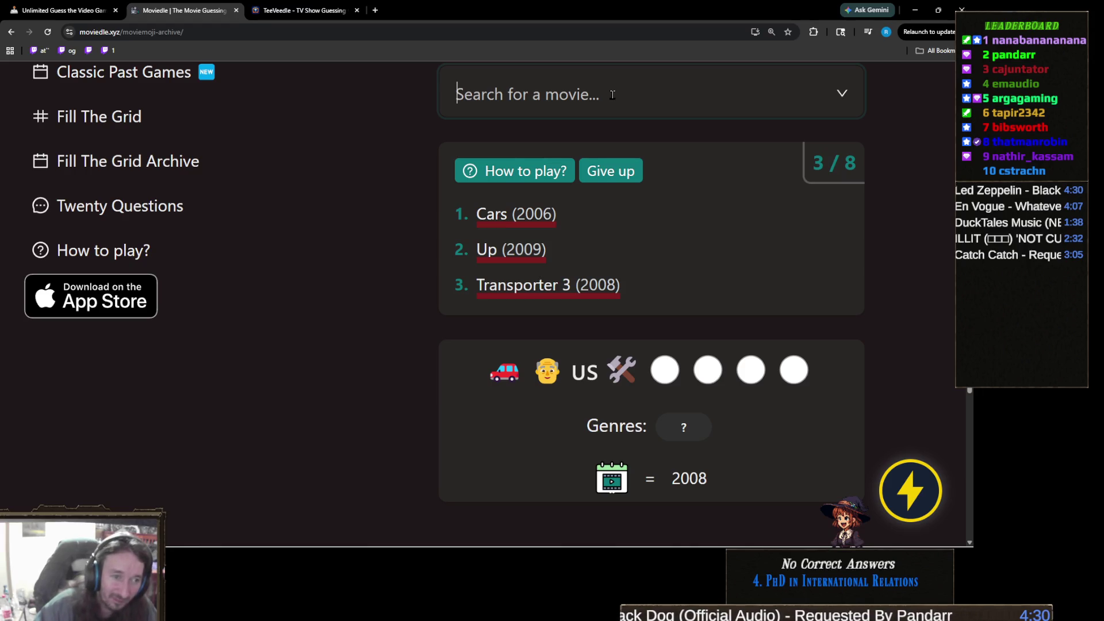
# - Try 'the mech' and 'baby dri' searches without submitting either
pyautogui.write('the mech')
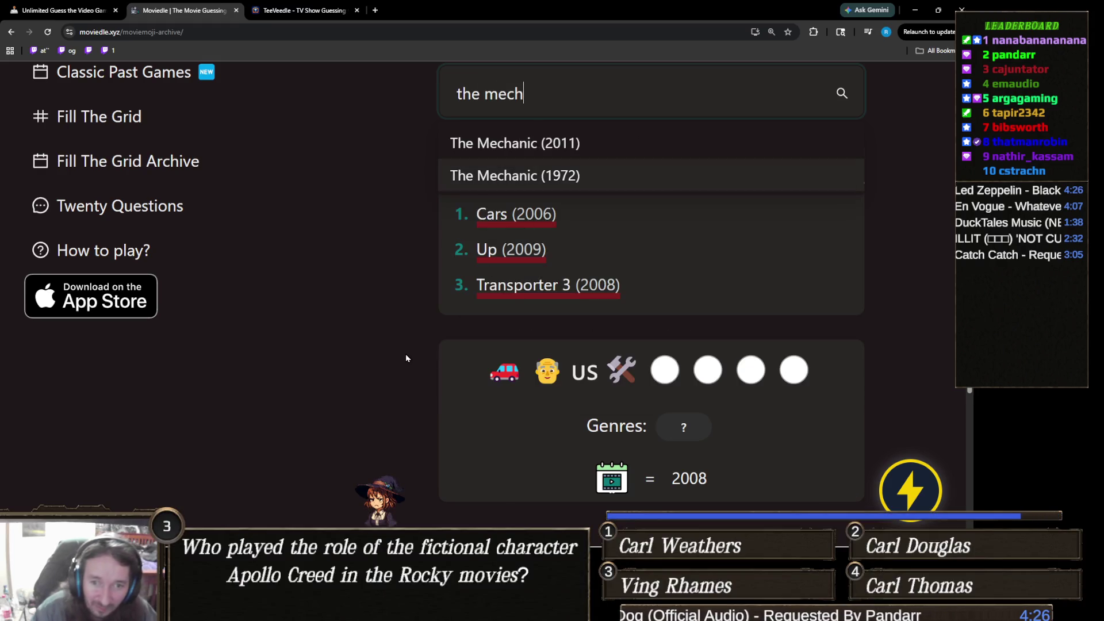
pyautogui.hotkey('ctrl', 'a')
pyautogui.write('baby dri')
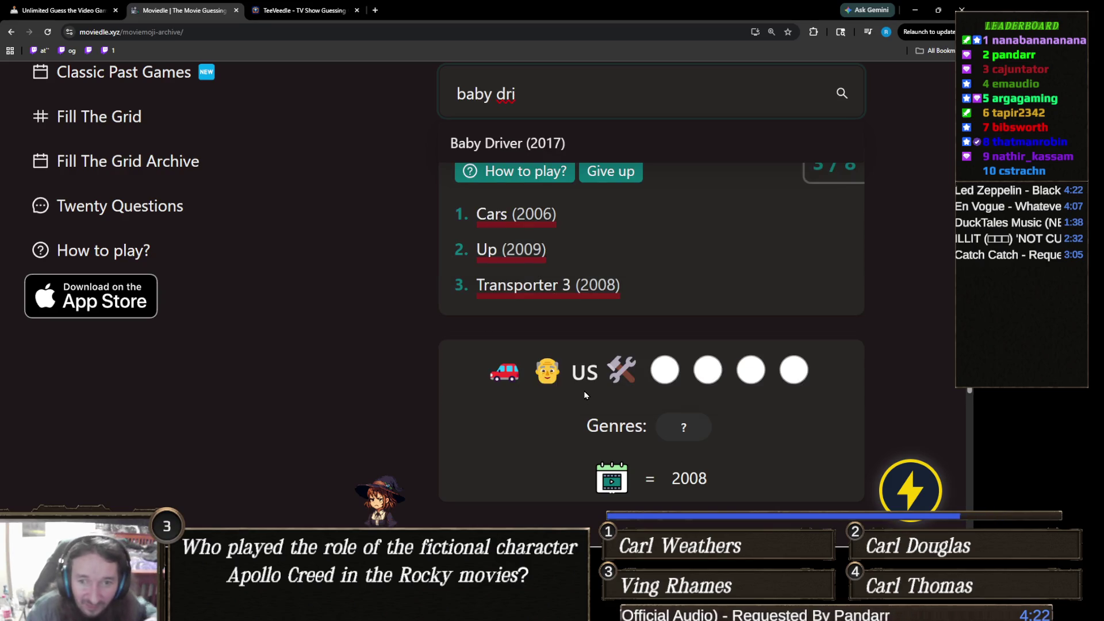
pyautogui.click(486, 417)
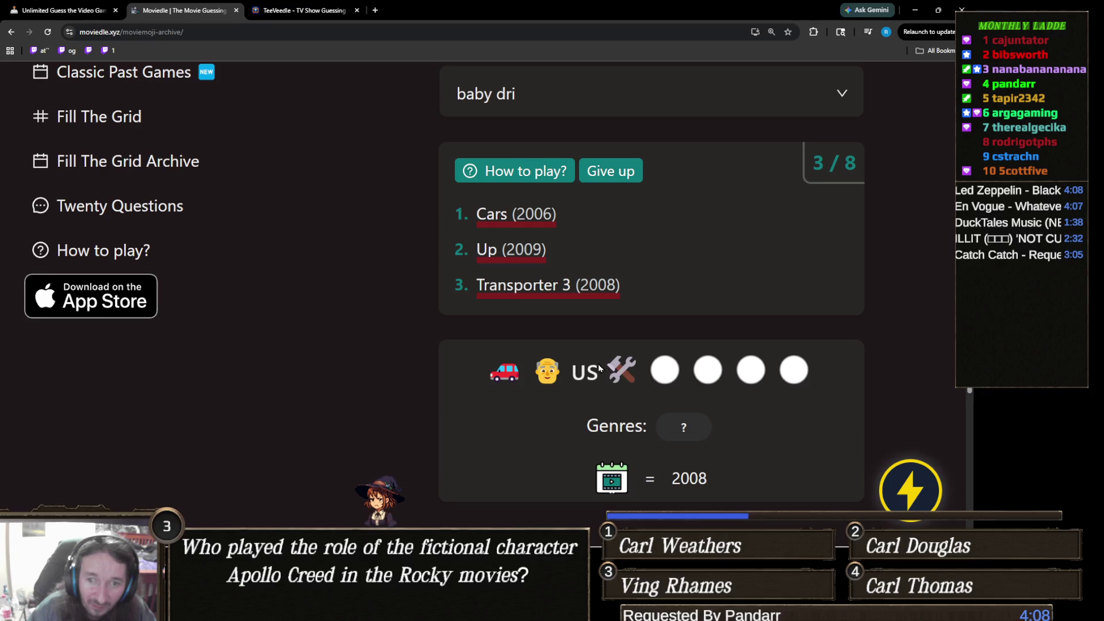
# - Search 'gran t' and submit Gran Torino (2008) as the winning fourth guess
pyautogui.click(578, 106)
pyautogui.write('g')
pyautogui.hotkey('ctrl', 'a')
pyautogui.write('f')
pyautogui.press('BackSpace')
pyautogui.write('g')
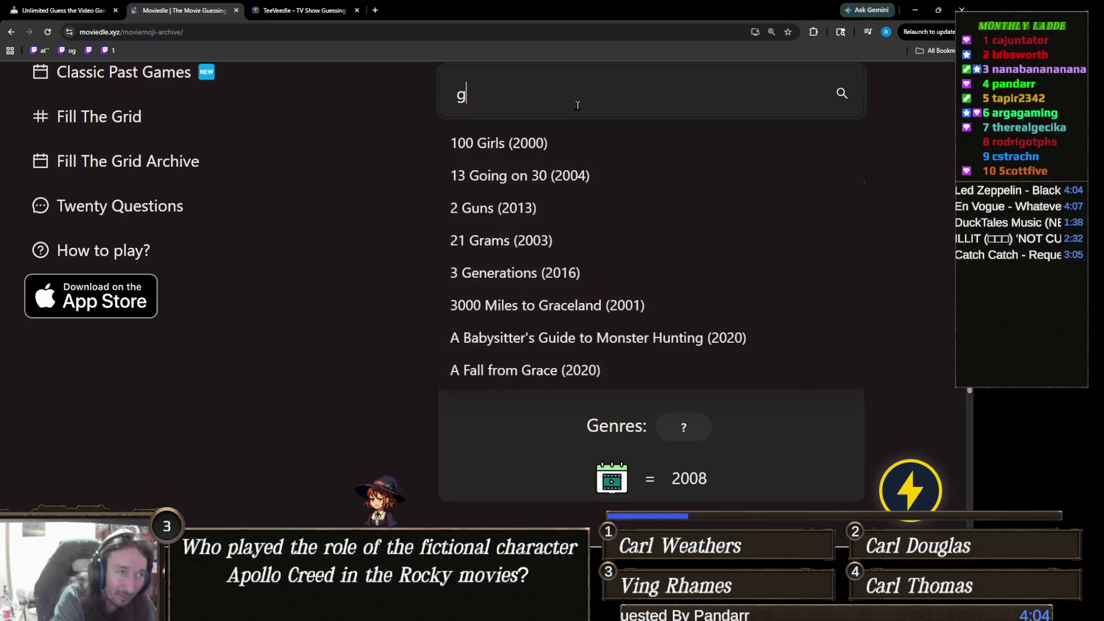
pyautogui.write('ran tu')
pyautogui.press('BackSpace')
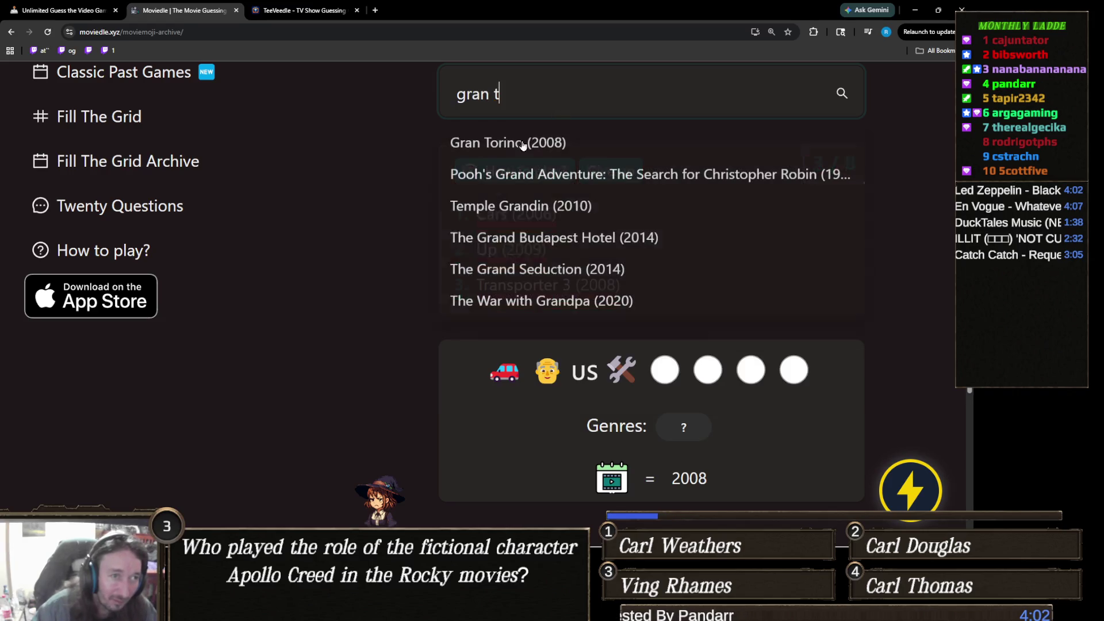
pyautogui.click(555, 143)
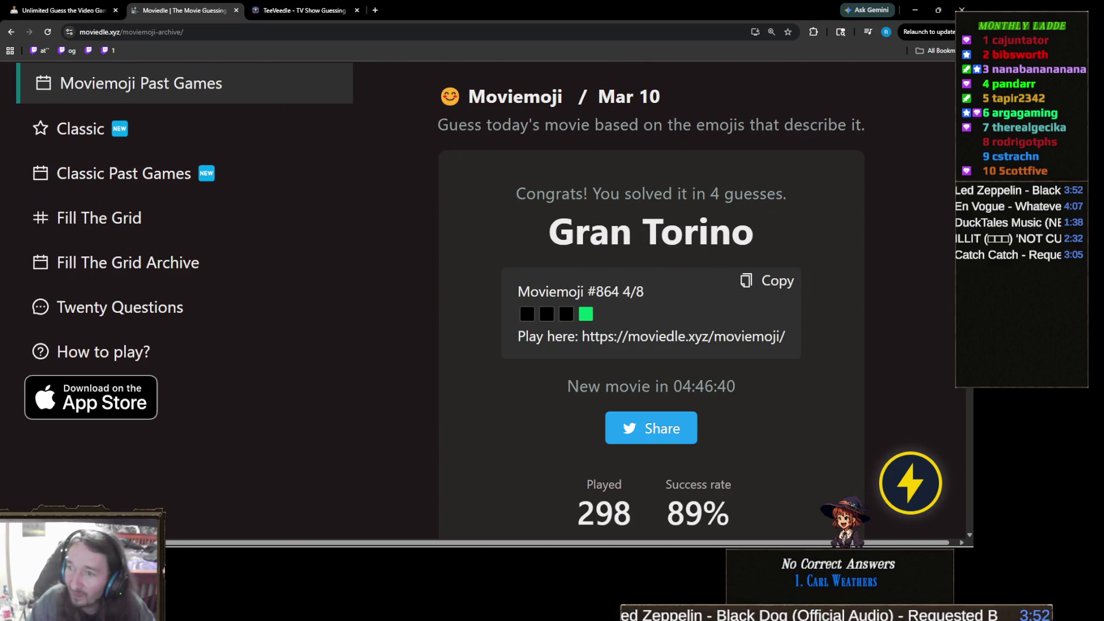
# - Leave Moviedle and bring up the Unity editor showing Spider 3 DEMO's Boss Controller
pyautogui.click(318, 262)
pyautogui.scroll(2, 374, 251)
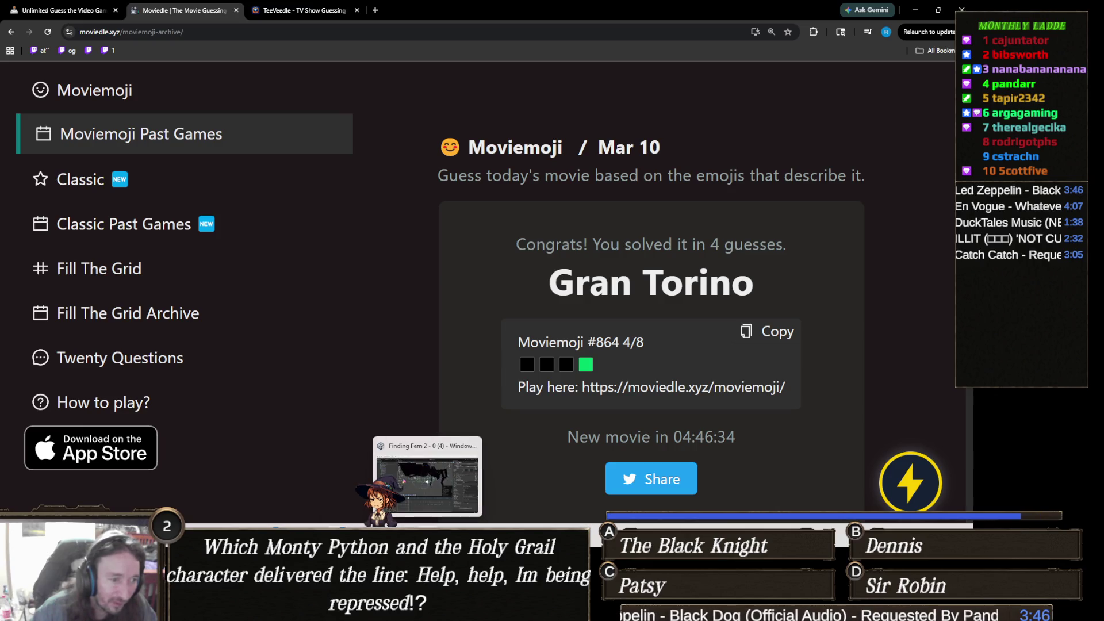
pyautogui.click(426, 483)
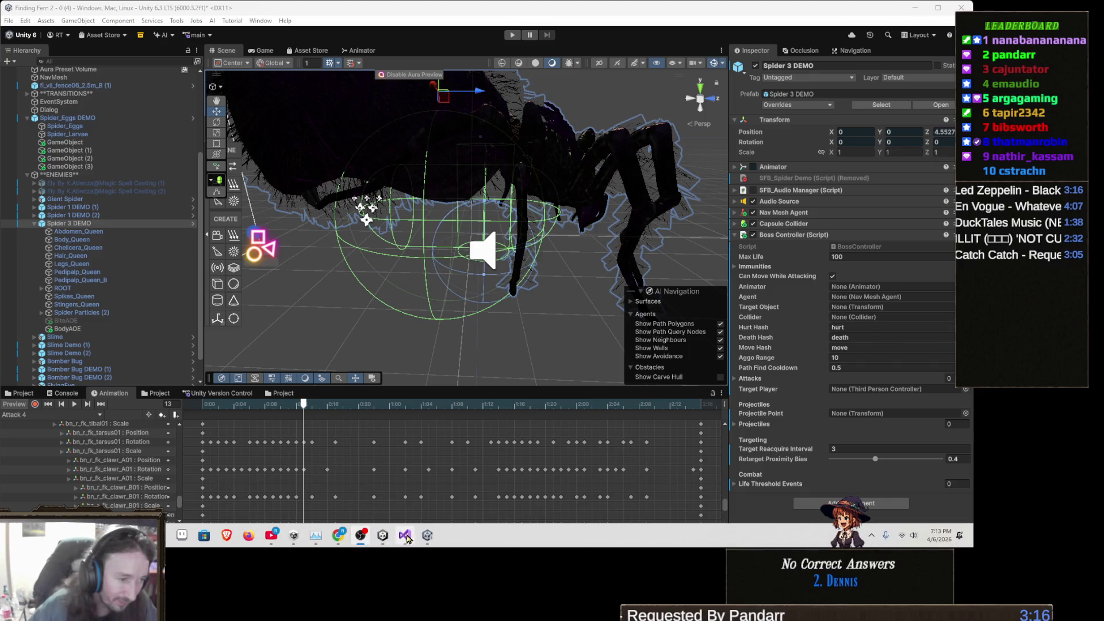
# - Bring up Visual Studio and place the caret inside EnemyController's empty SpawnObject method
pyautogui.click(404, 536)
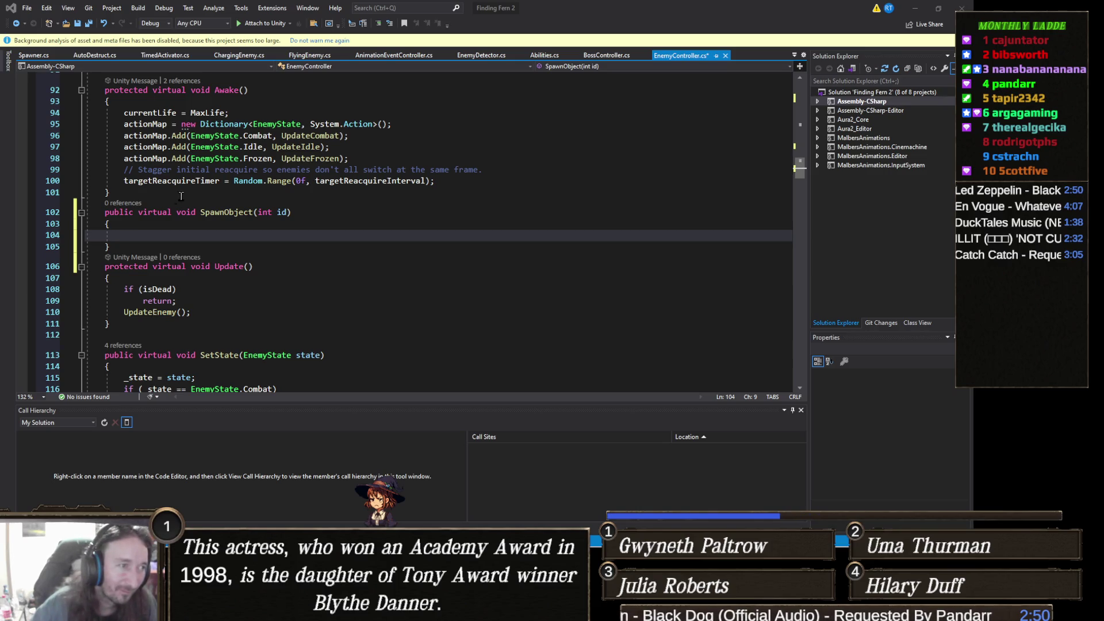
pyautogui.click(165, 237)
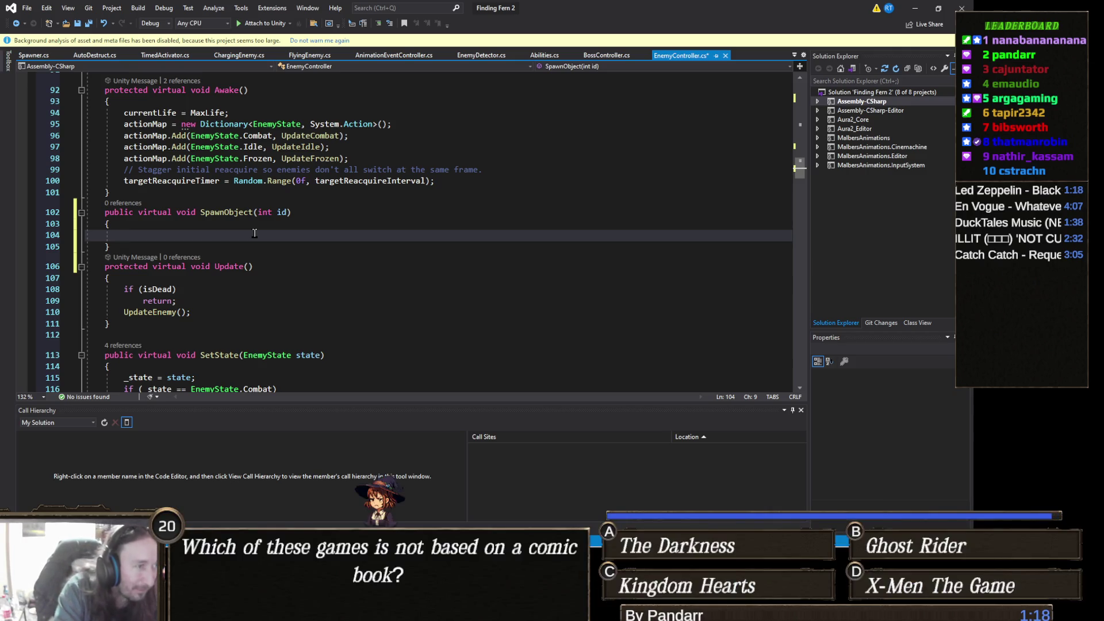
# - Show code completion for the first statement started with 'spa' in SpawnObject
pyautogui.hotkey('ctrl', 'space')
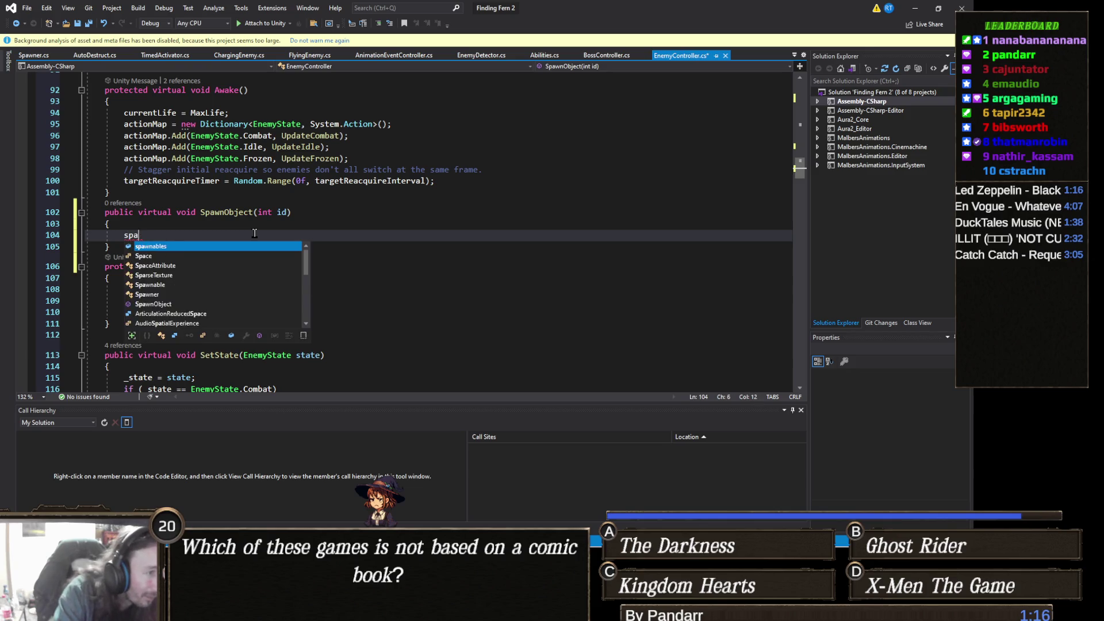
# - Begin an Instantiate call using spawnables[id].spawnedObject and spawnables[id].spawnPoints
pyautogui.write('Instantiate')
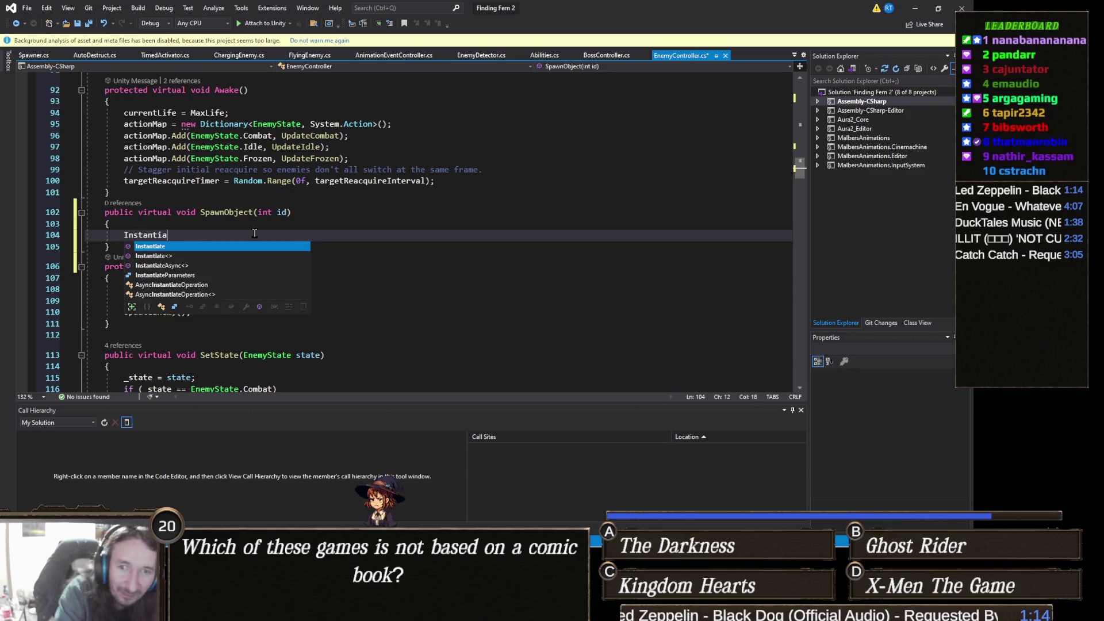
pyautogui.press('Escape')
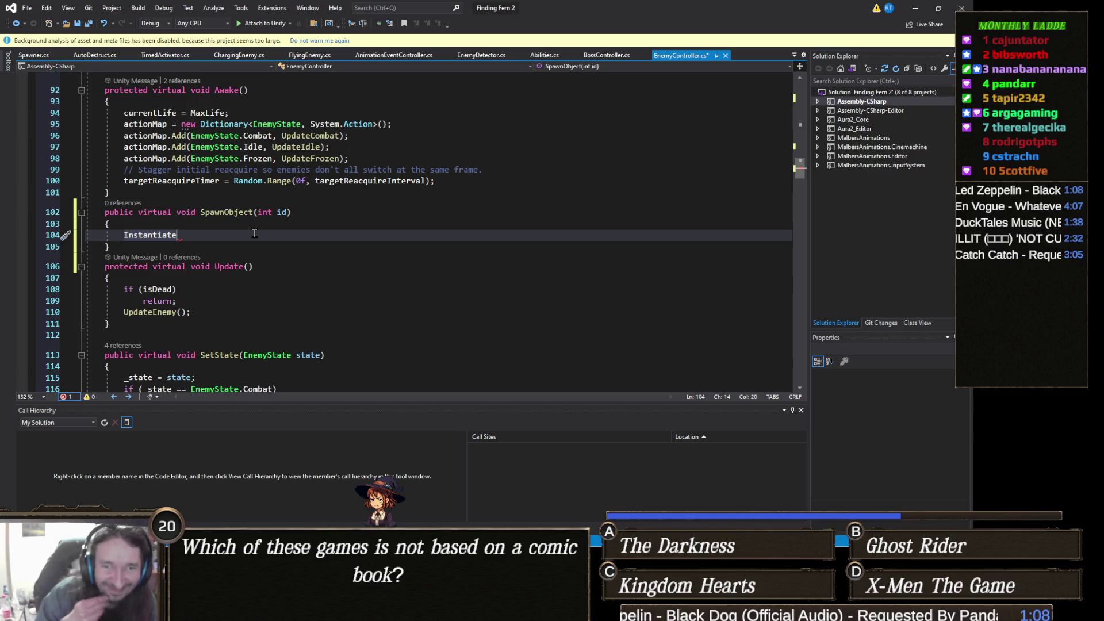
pyautogui.write('(')
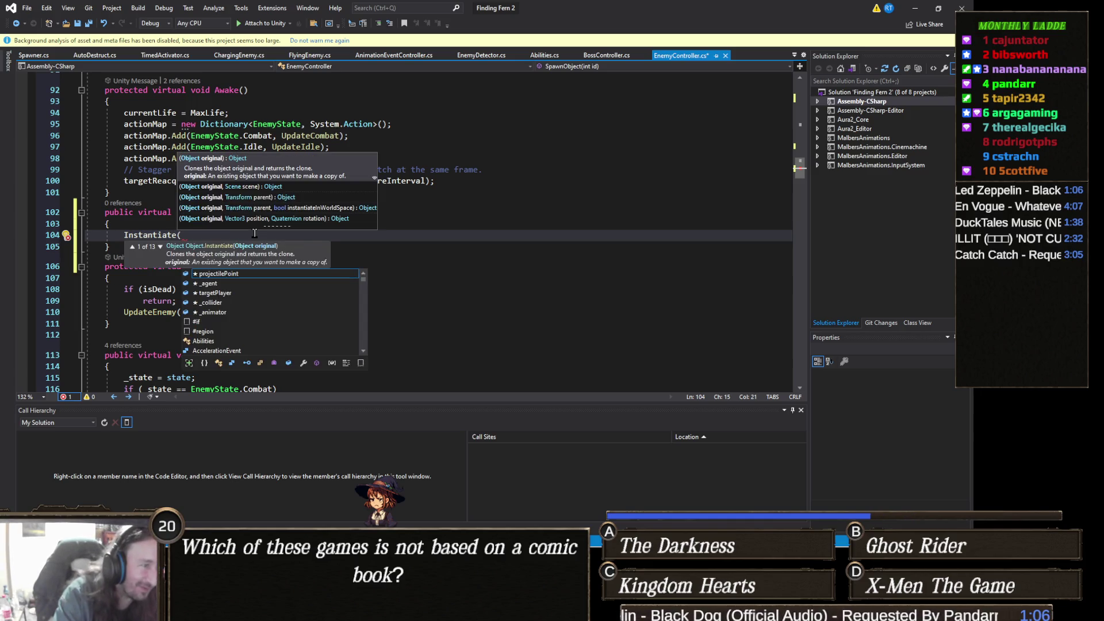
pyautogui.write('spawnables[id')
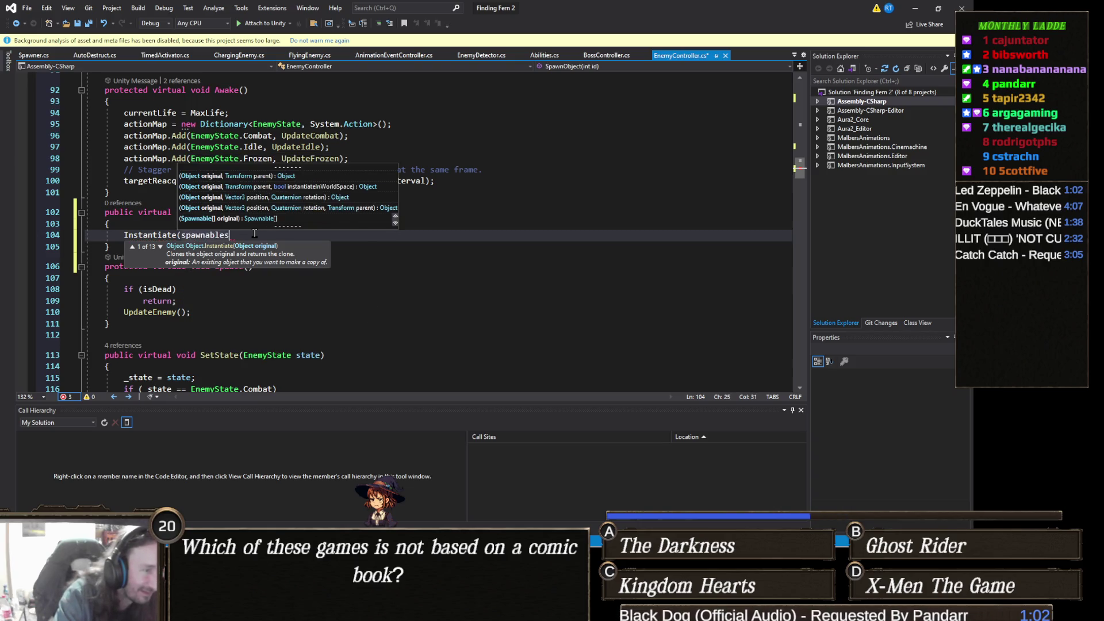
pyautogui.write('].')
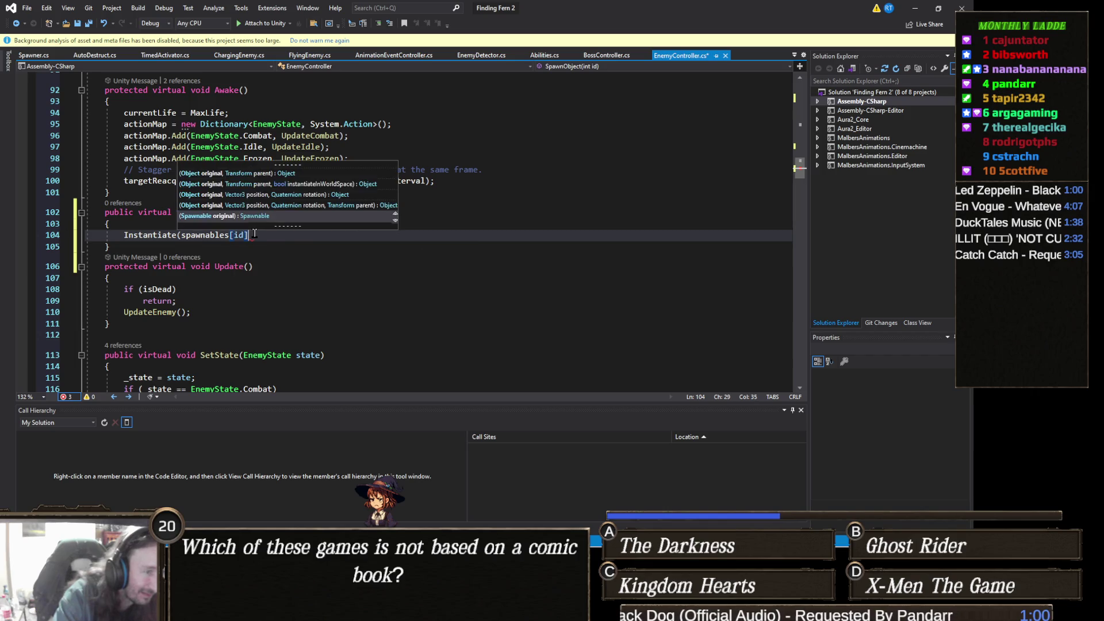
pyautogui.write('spawne')
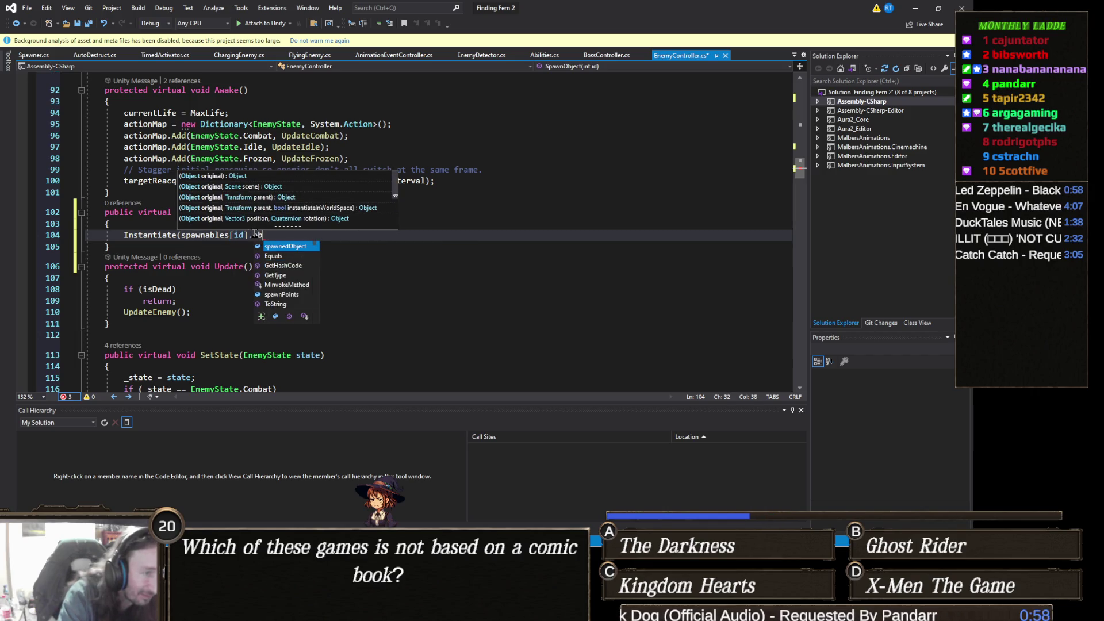
pyautogui.press('Tab')
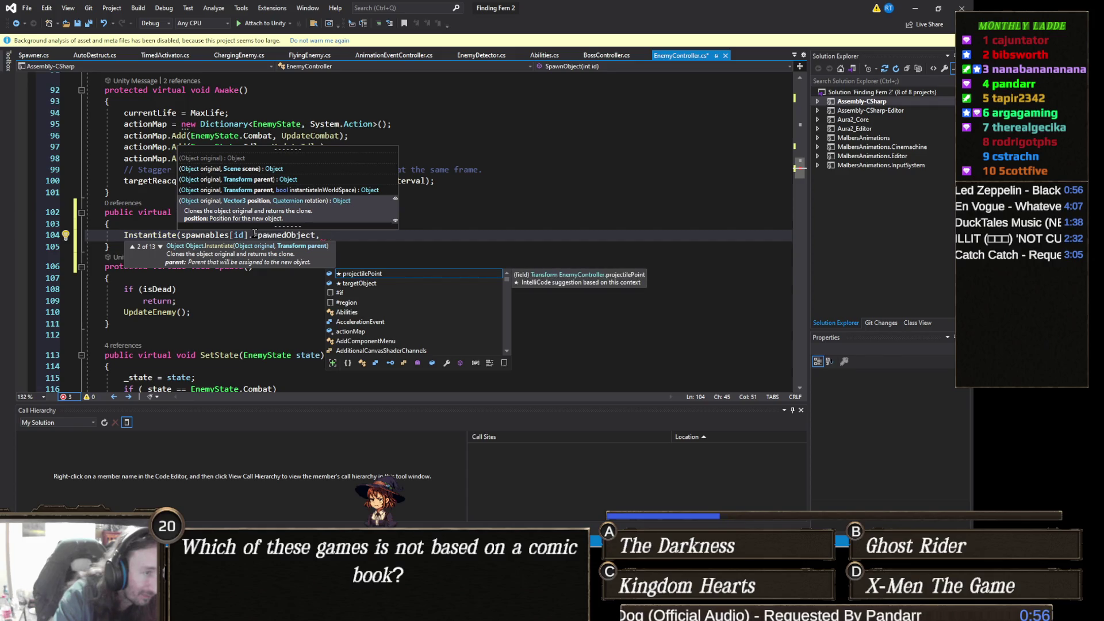
pyautogui.write('spawn')
pyautogui.press('Tab')
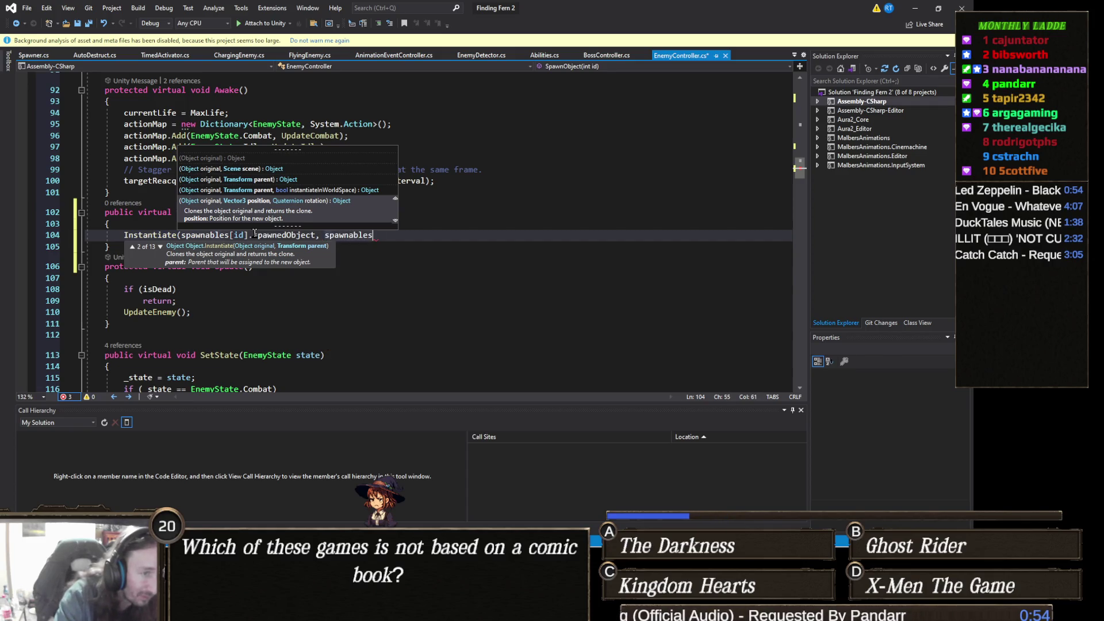
pyautogui.write('[id].spawnPo')
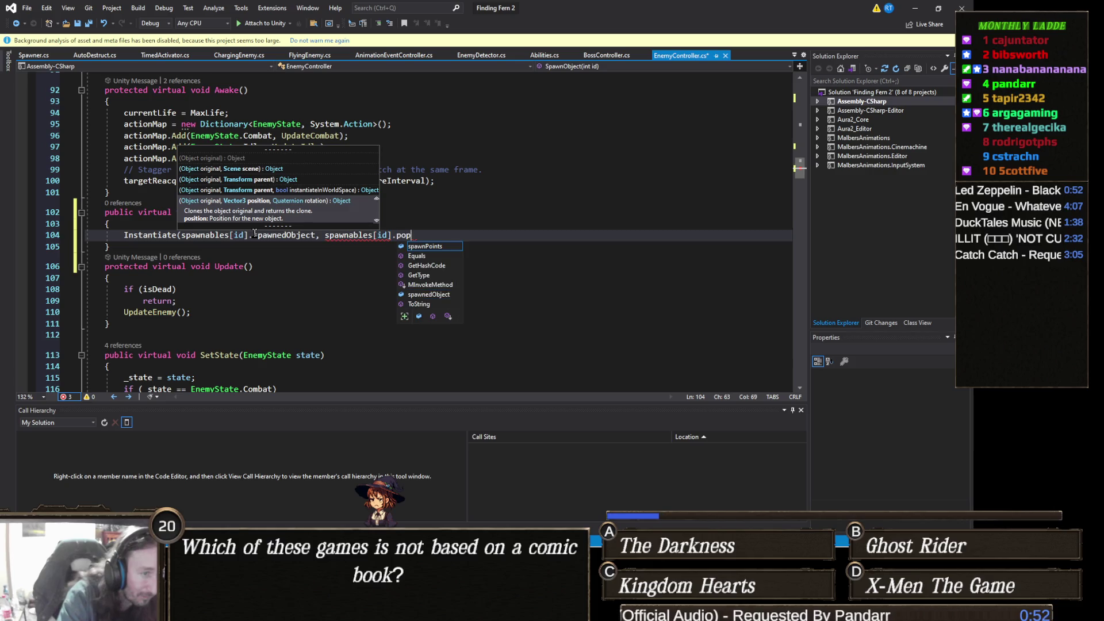
pyautogui.press('Tab')
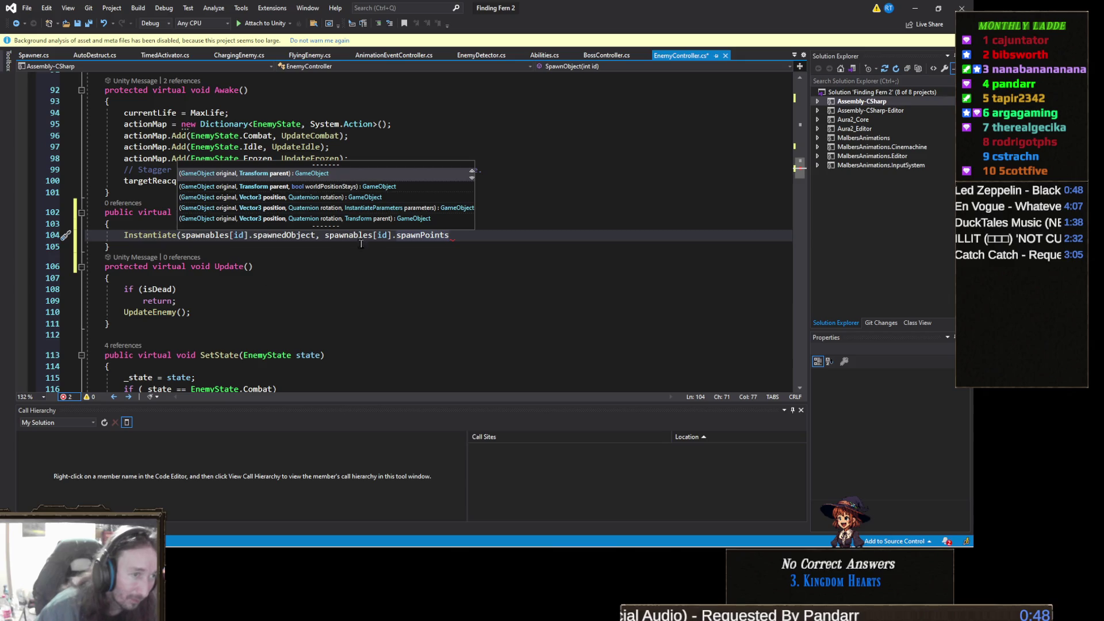
# - Go to the Spawnable declaration and rename the spawnPoints field to spawnPoint
pyautogui.rightClick(430, 235)
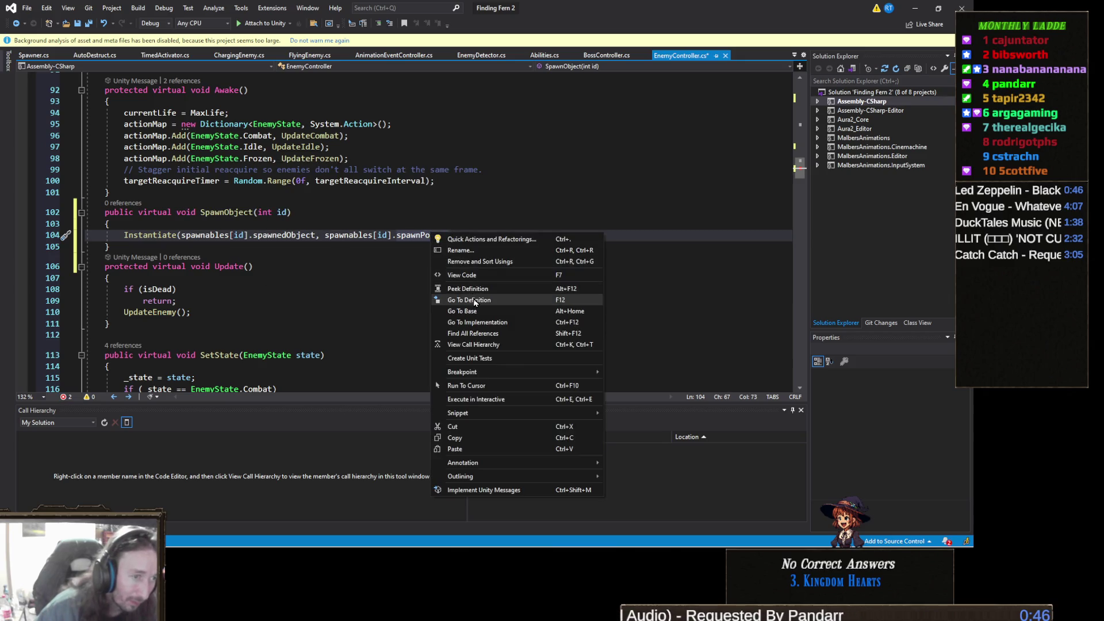
pyautogui.click(471, 299)
pyautogui.press('Left')
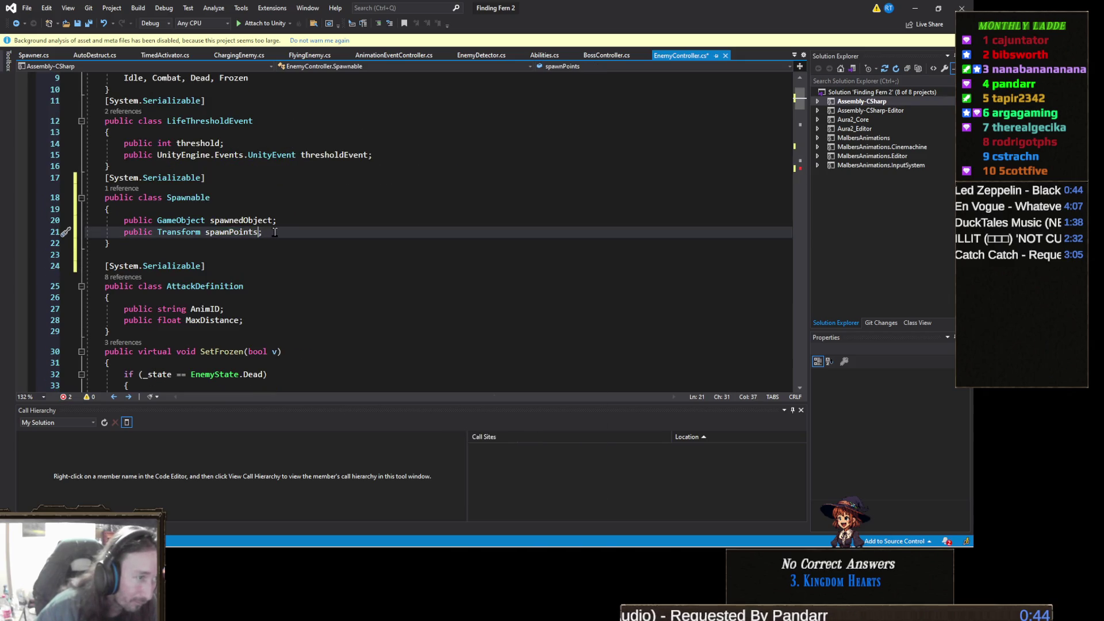
pyautogui.press('BackSpace')
pyautogui.scroll(-20, 311, 264)
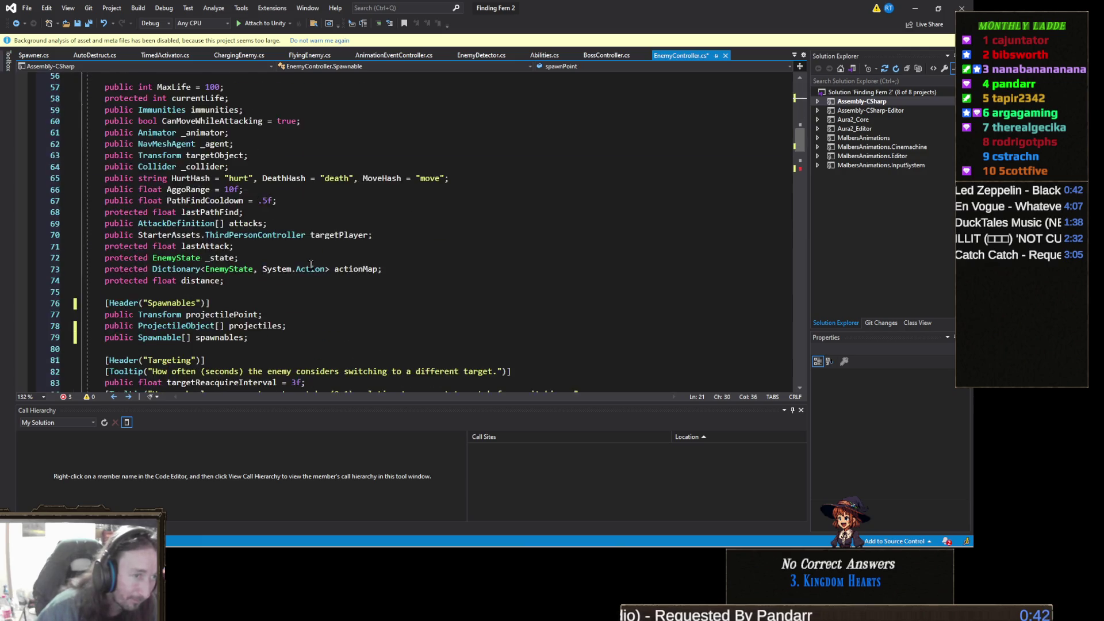
pyautogui.scroll(-19, 311, 264)
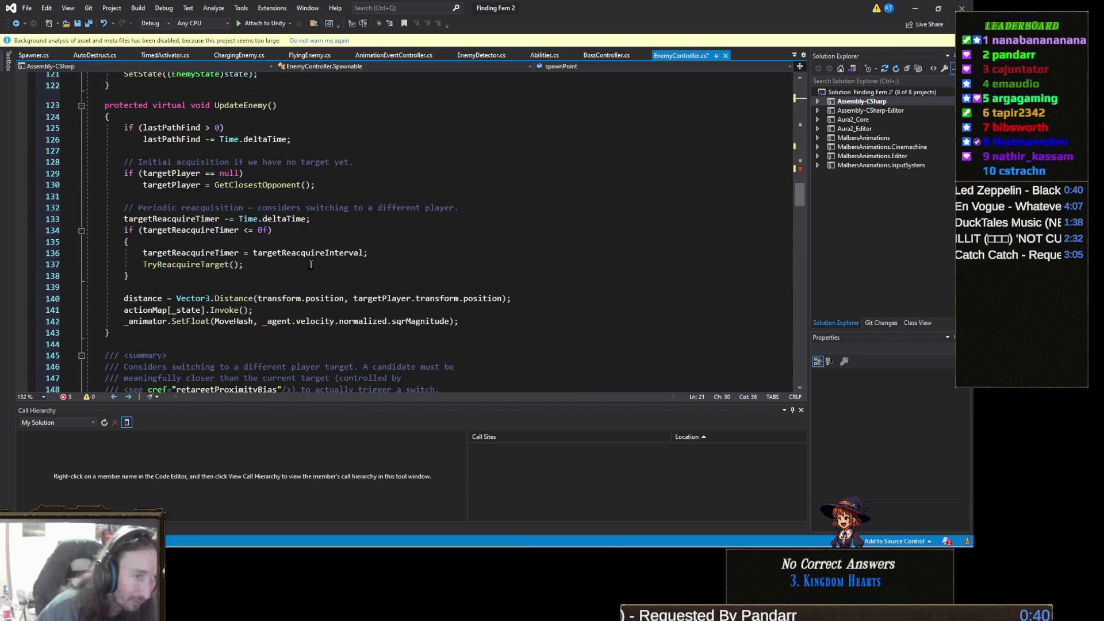
pyautogui.scroll(-5, 311, 264)
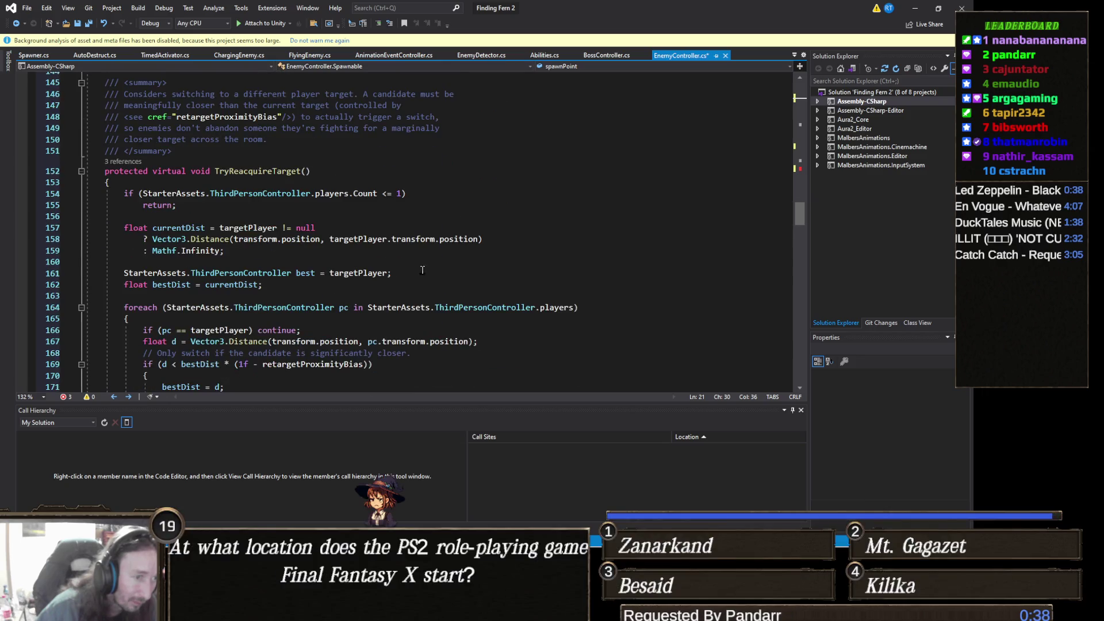
pyautogui.scroll(11, 303, 260)
pyautogui.scroll(5, 303, 260)
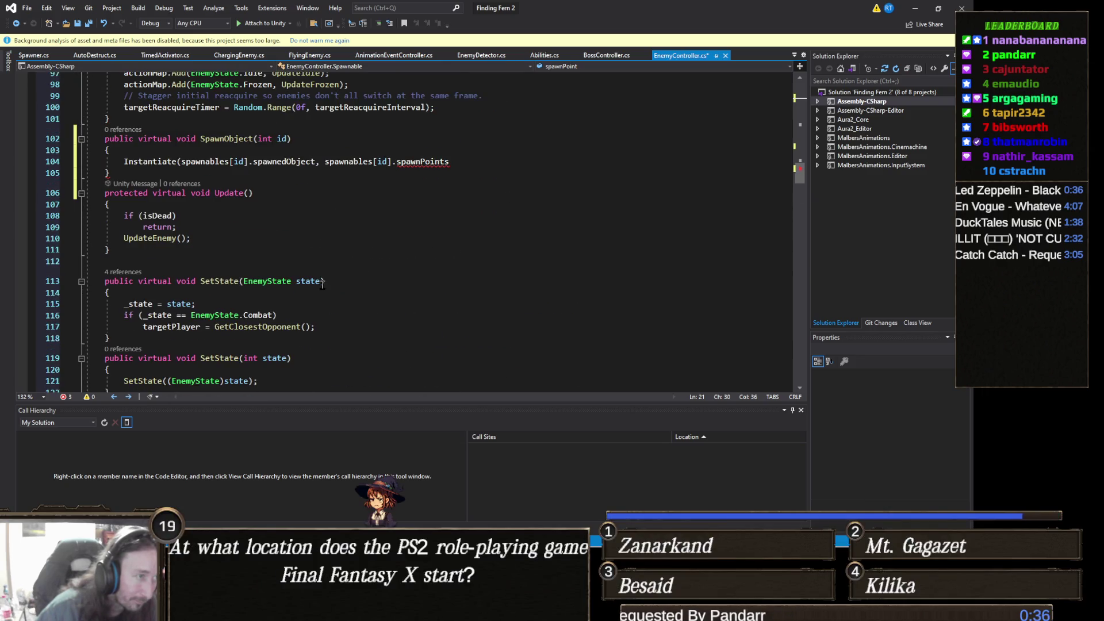
# - Finish the call as Instantiate(spawnedObject, spawnPoint.position, Quaternion.identity);
pyautogui.click(469, 162)
pyautogui.press('BackSpace')
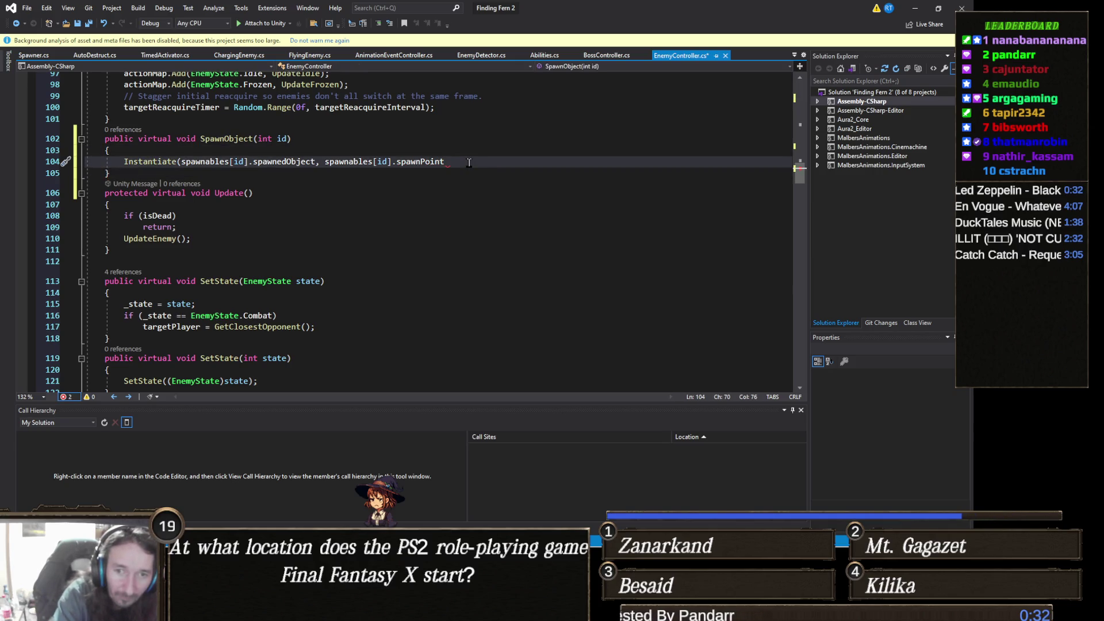
pyautogui.write('.p')
pyautogui.press('Tab')
pyautogui.write(', Qua')
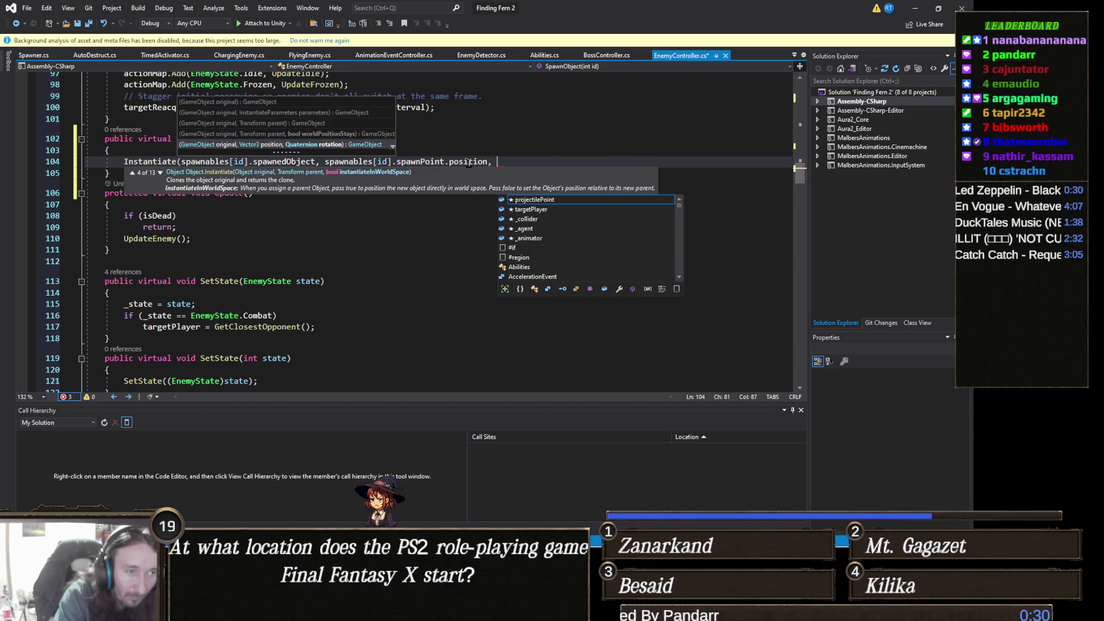
pyautogui.press('Tab')
pyautogui.write('.')
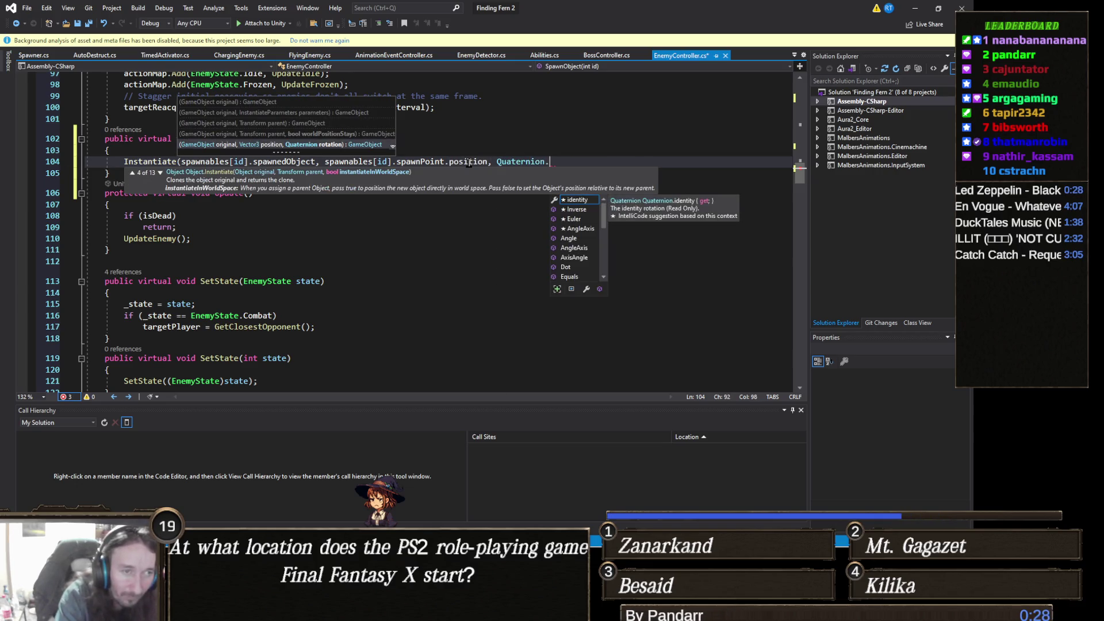
pyautogui.press('BackSpace')
pyautogui.write('.i')
pyautogui.press('Tab')
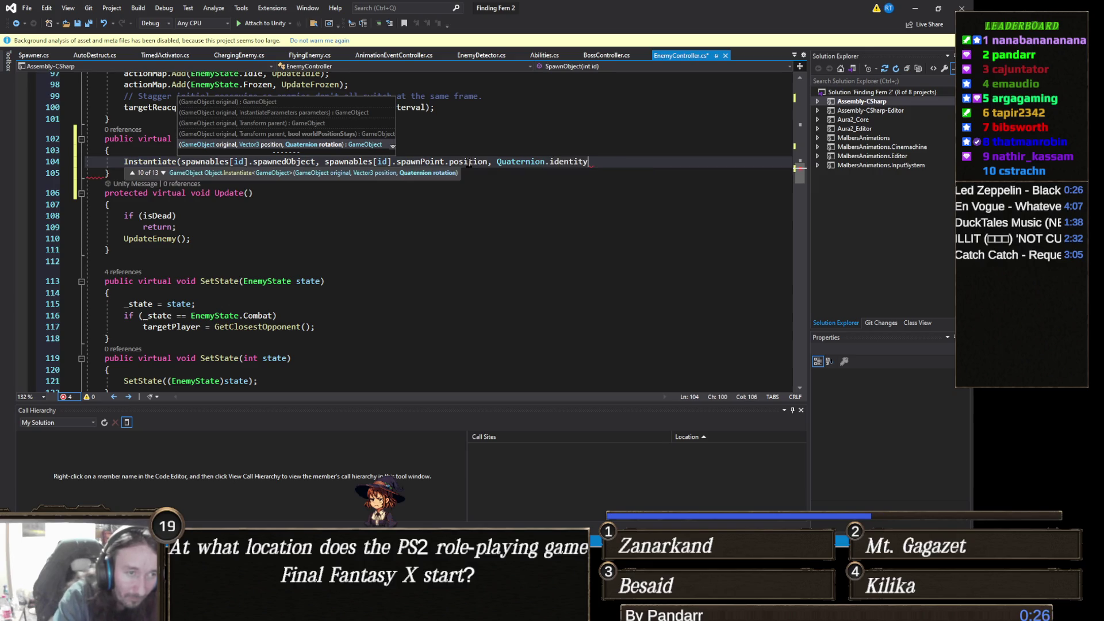
pyautogui.write(');')
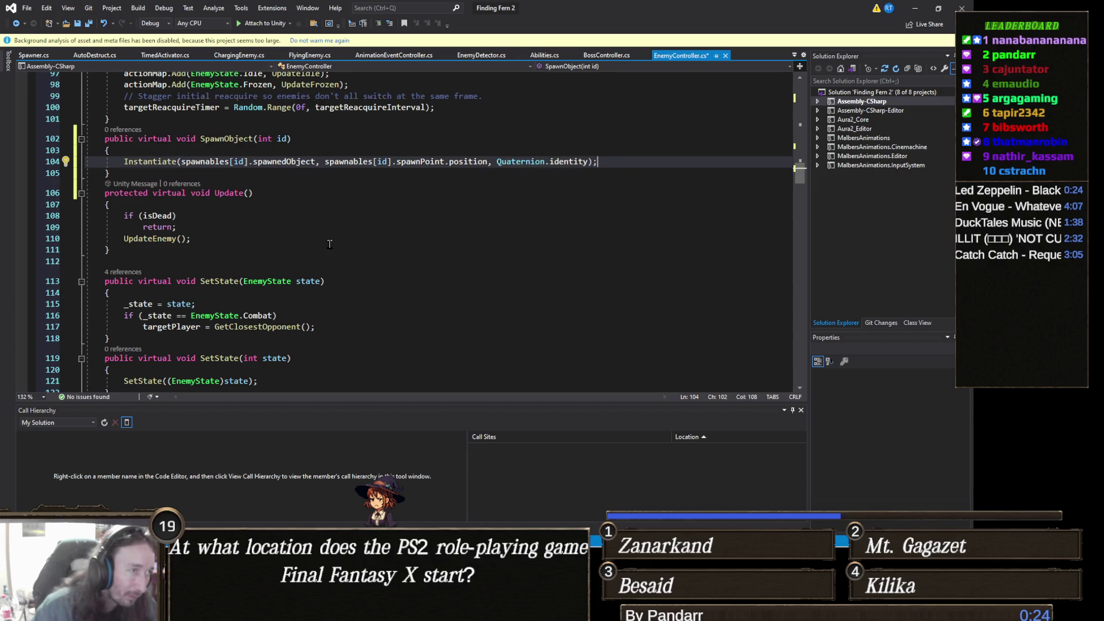
# - Save EnemyController.cs and return to the Unity editor
pyautogui.click(304, 241)
pyautogui.hotkey('ctrl', 's')
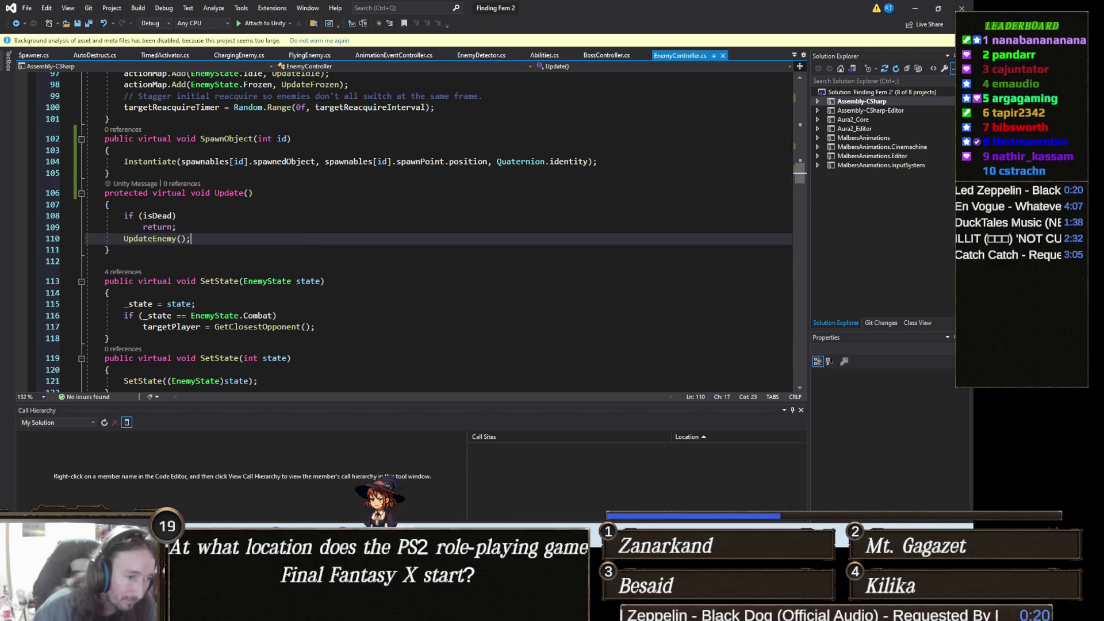
pyautogui.click(428, 610)
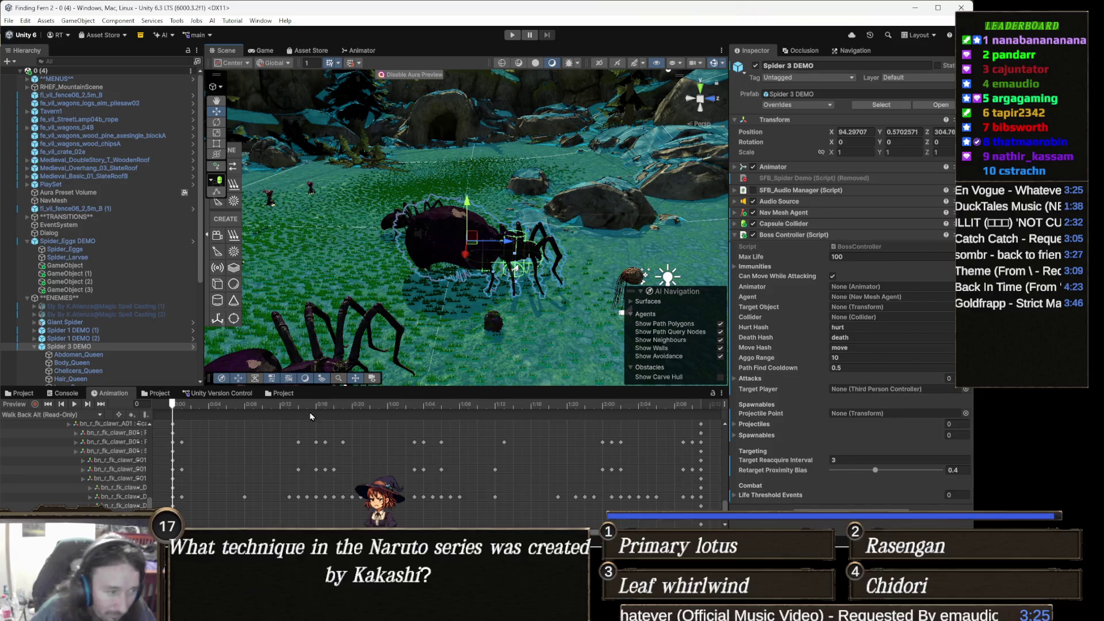
# - Scrub the Taunt clip to about frame 63, then frame Spider 3 DEMO in the scene
pyautogui.click(51, 416)
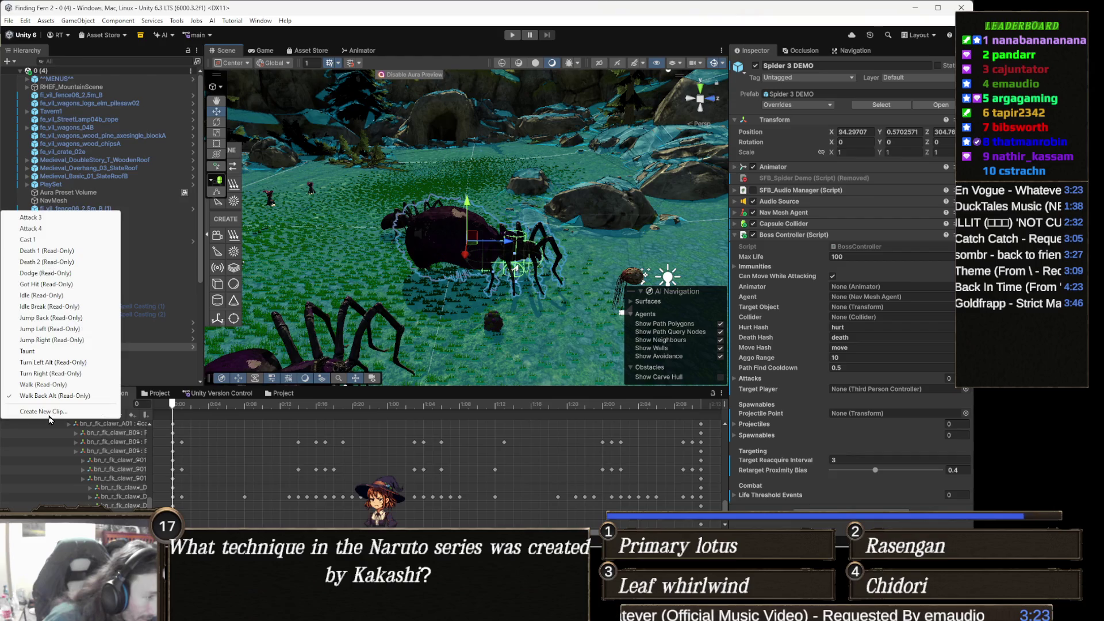
pyautogui.click(50, 351)
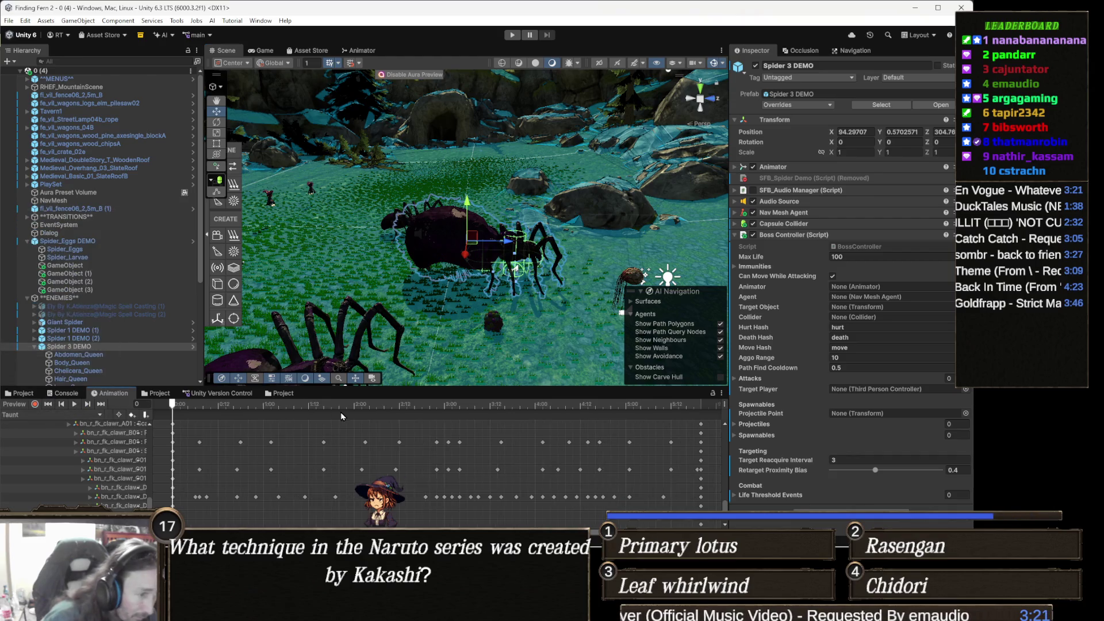
pyautogui.moveTo(294, 405); pyautogui.dragTo(410, 404)
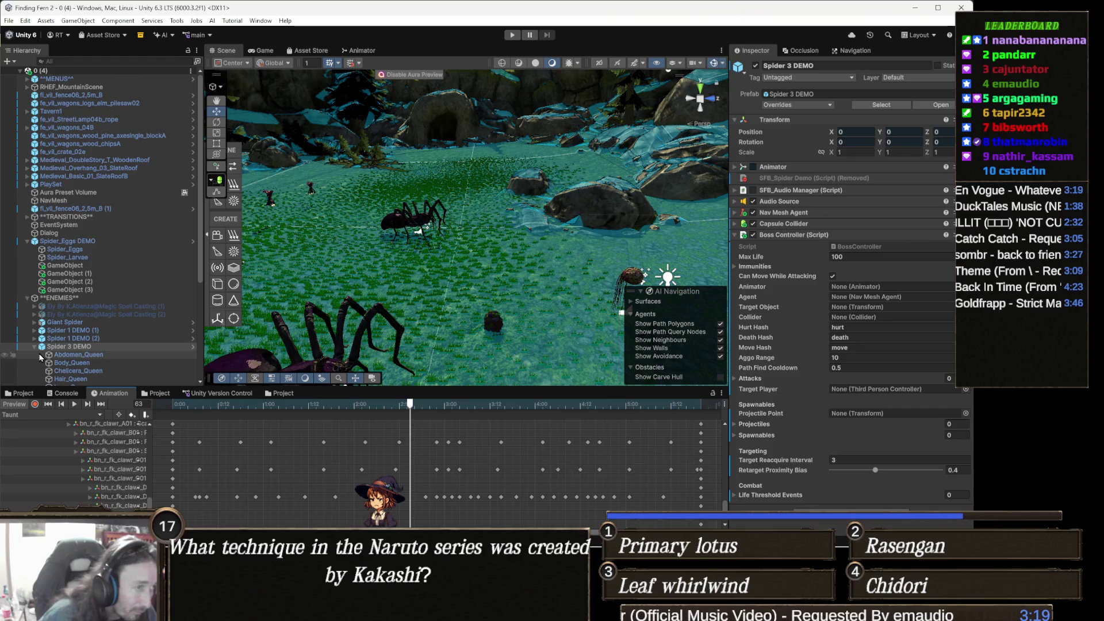
pyautogui.scroll(-3, 40, 358)
pyautogui.doubleClick(100, 291)
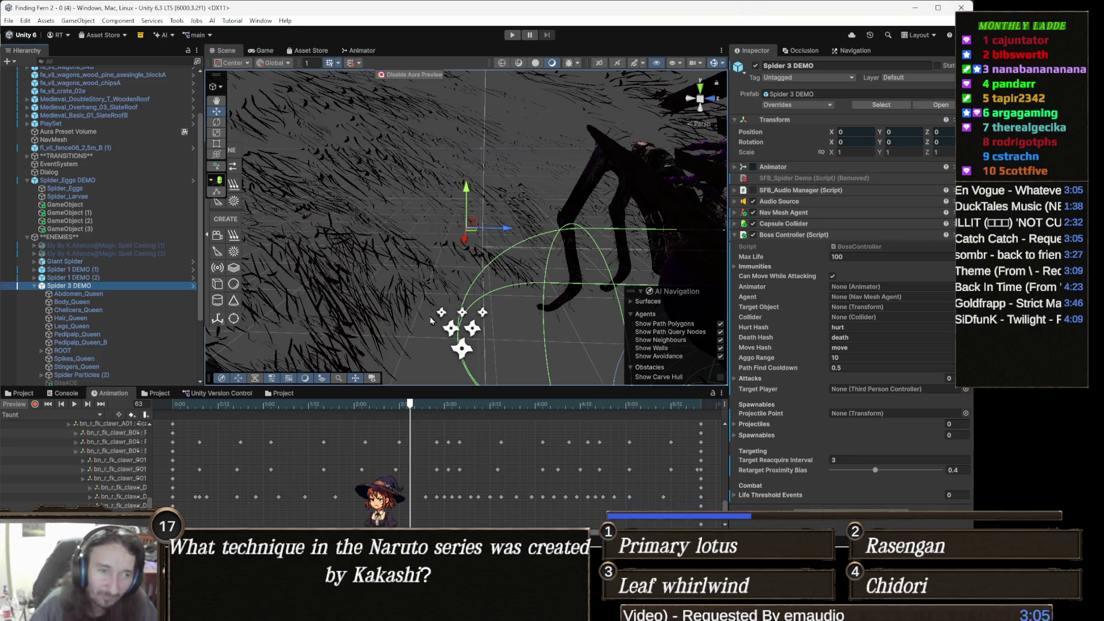
# - Orbit around the spider model, then scrub the Taunt clip back to frame 26
pyautogui.moveTo(513, 315)
pyautogui.mouseDown()
pyautogui.moveTo(564, 205)
pyautogui.moveTo(387, 180)
pyautogui.moveTo(493, 217)
pyautogui.moveTo(297, 223)
pyautogui.moveTo(485, 221)
pyautogui.moveTo(337, 229)
pyautogui.moveTo(367, 234)
pyautogui.moveTo(362, 253)
pyautogui.moveTo(201, 247)
pyautogui.moveTo(147, 229)
pyautogui.mouseUp()
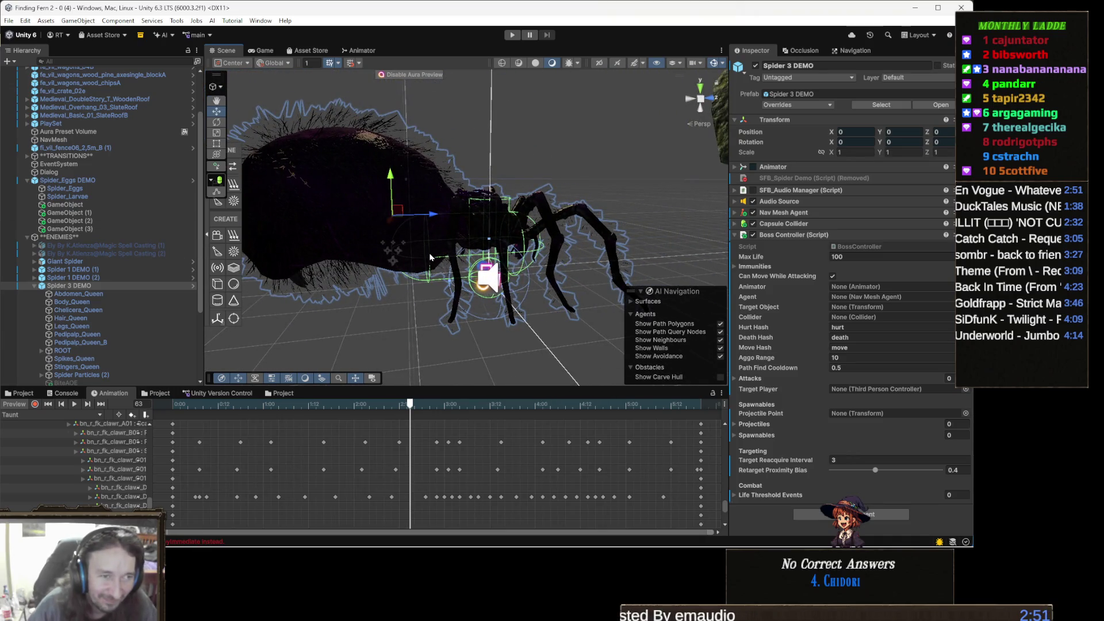
pyautogui.moveTo(428, 257); pyautogui.dragTo(448, 266)
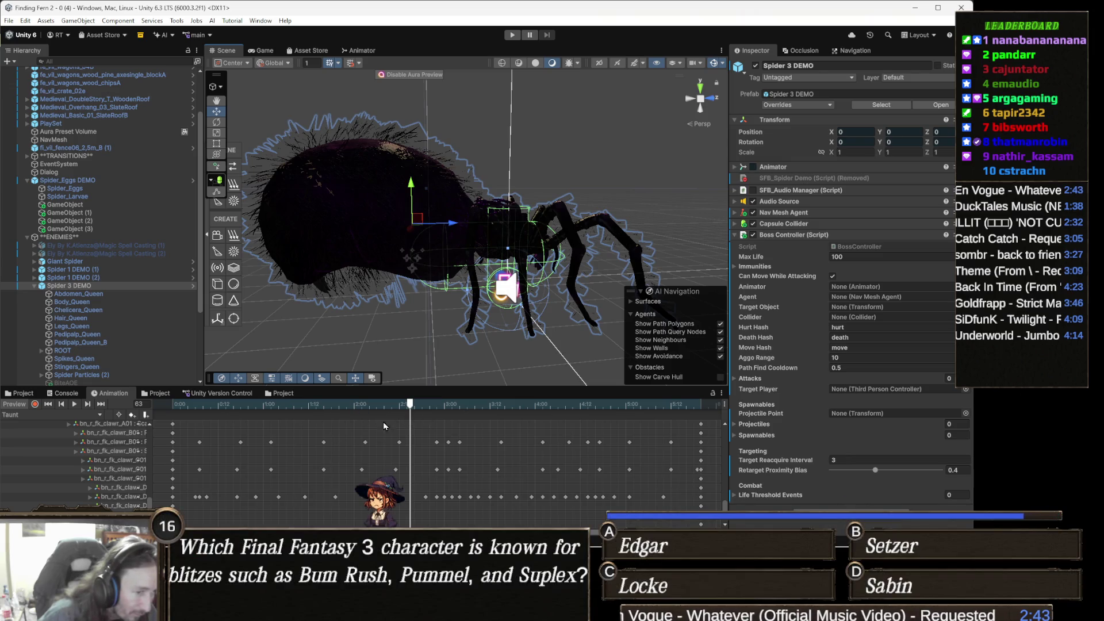
pyautogui.moveTo(410, 404)
pyautogui.mouseDown()
pyautogui.moveTo(258, 404)
pyautogui.moveTo(487, 416)
pyautogui.mouseUp()
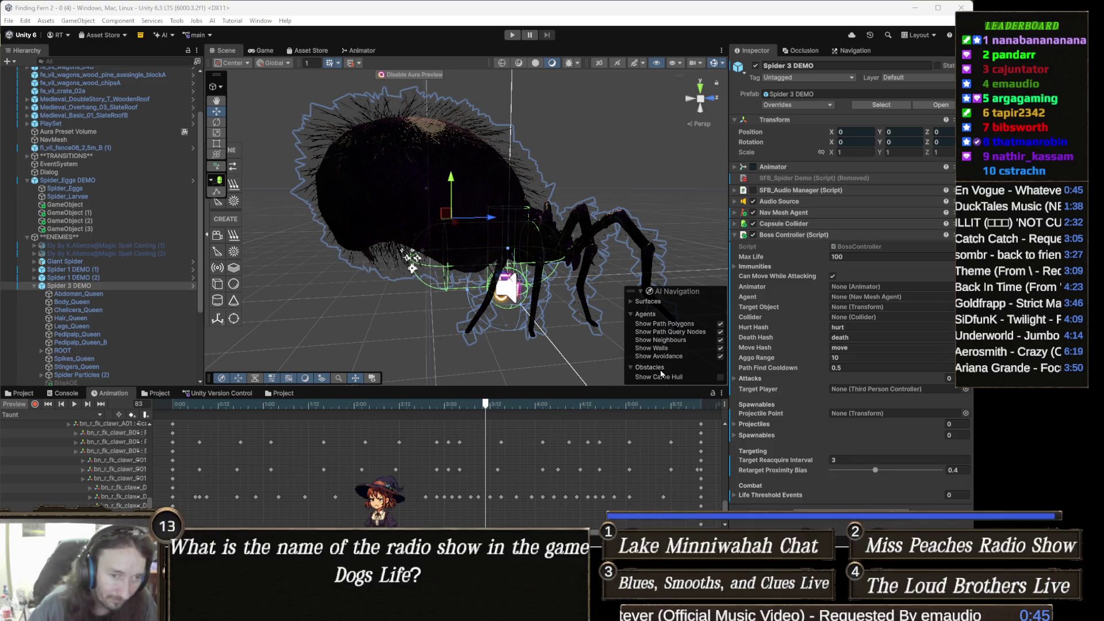
# - Move the Taunt playhead to frame 92 and bring up the event lane's context menu there
pyautogui.moveTo(498, 406)
pyautogui.mouseDown()
pyautogui.moveTo(281, 408)
pyautogui.moveTo(519, 408)
pyautogui.mouseUp()
pyautogui.rightClick(521, 422)
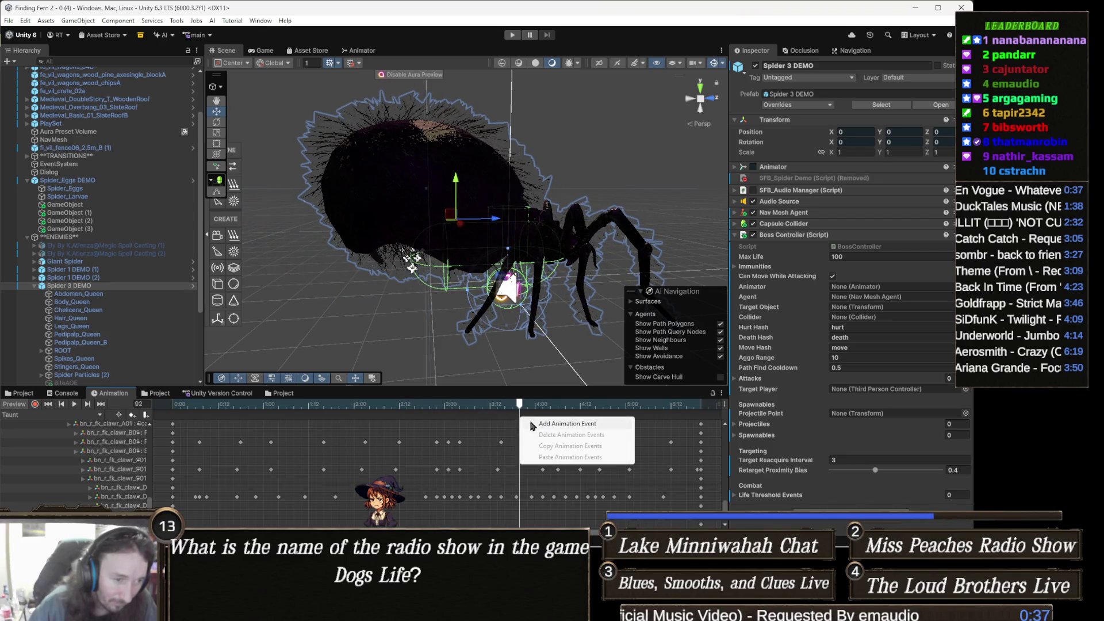
# - Add a frame-92 animation event that calls BossController > SpawnObject (int)
pyautogui.click(564, 425)
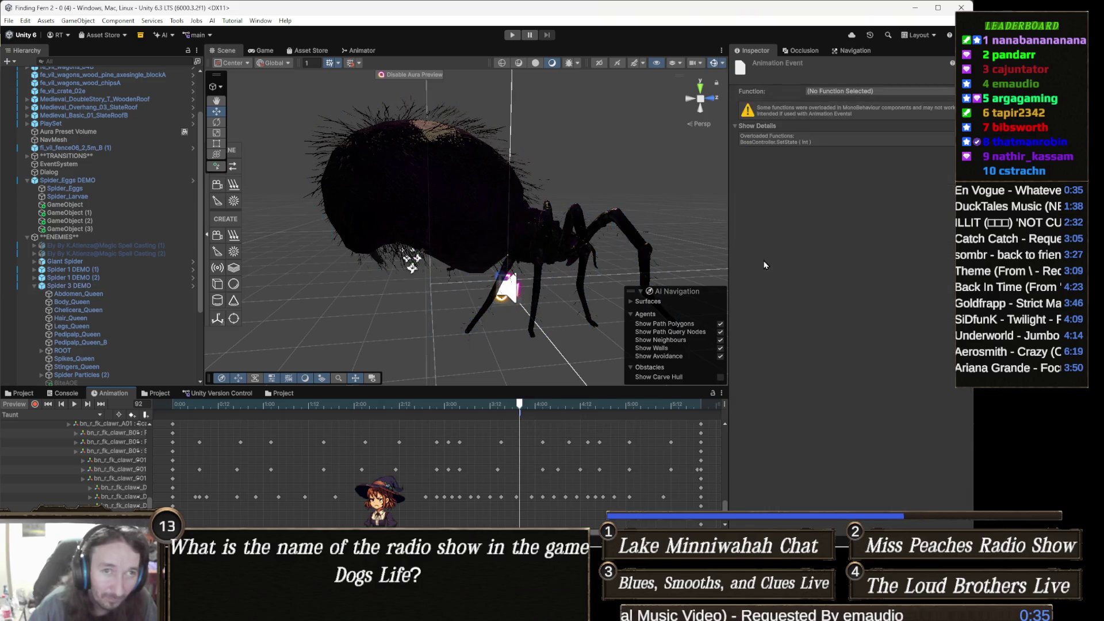
pyautogui.click(872, 91)
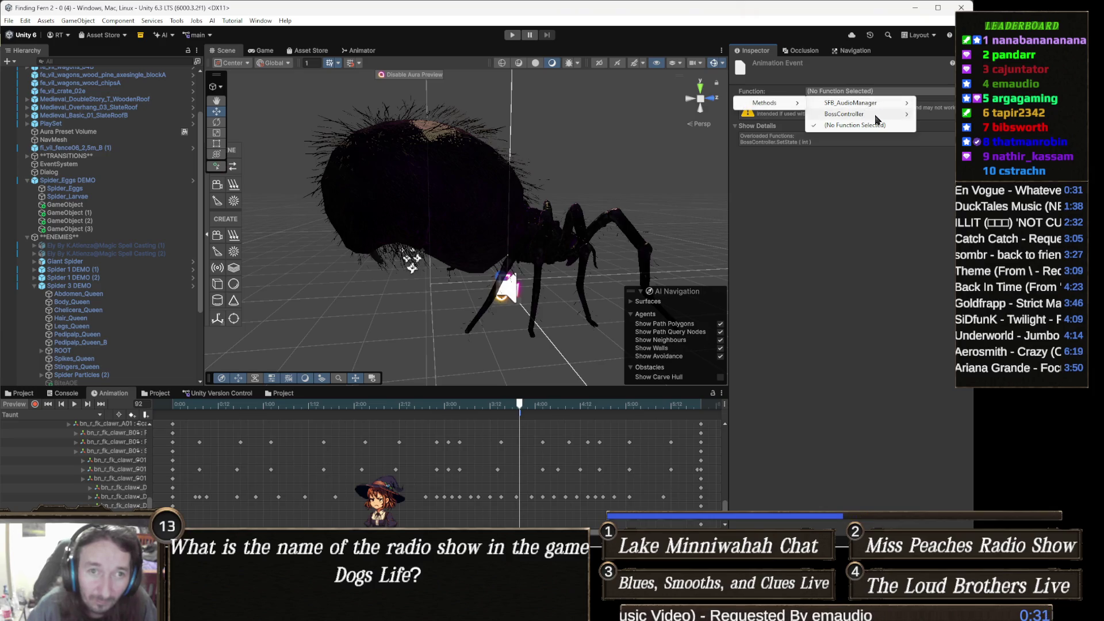
pyautogui.moveTo(874, 119)
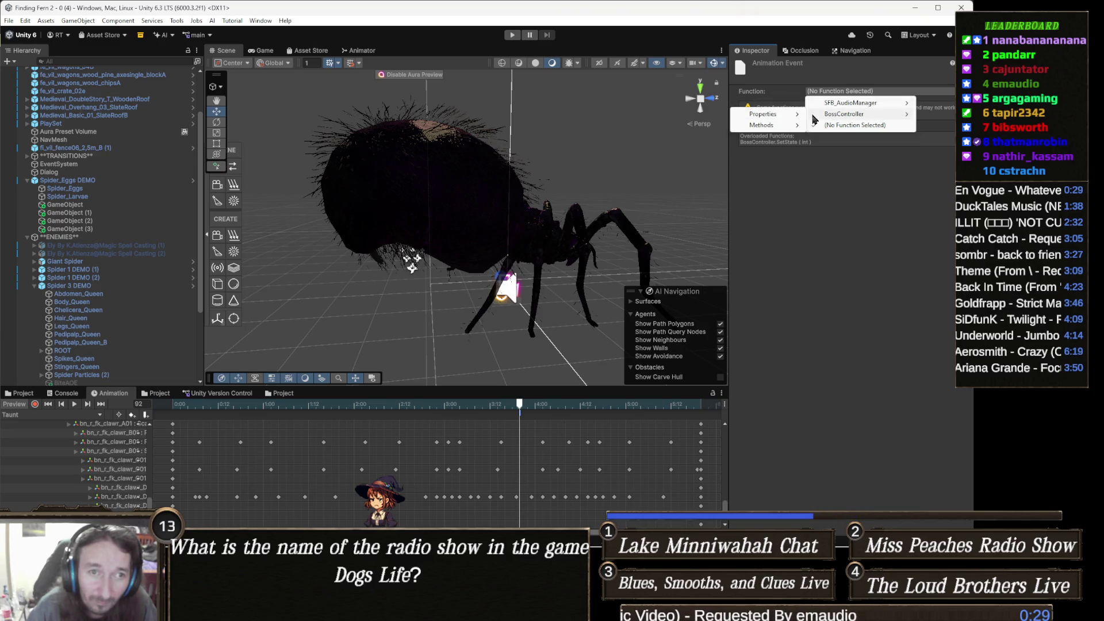
pyautogui.moveTo(777, 125)
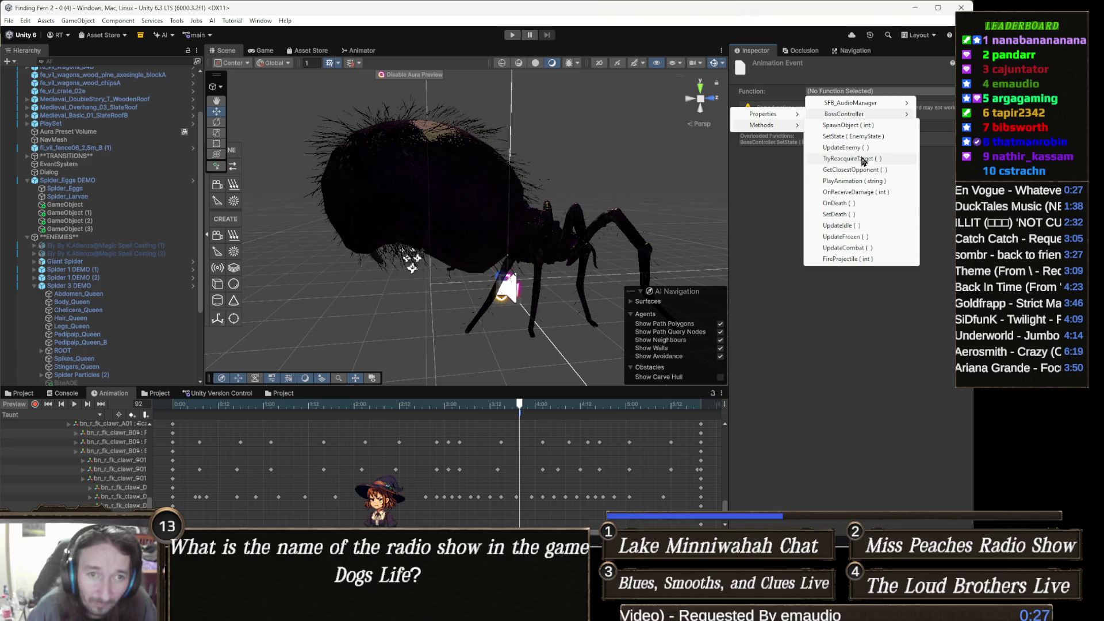
pyautogui.click(847, 125)
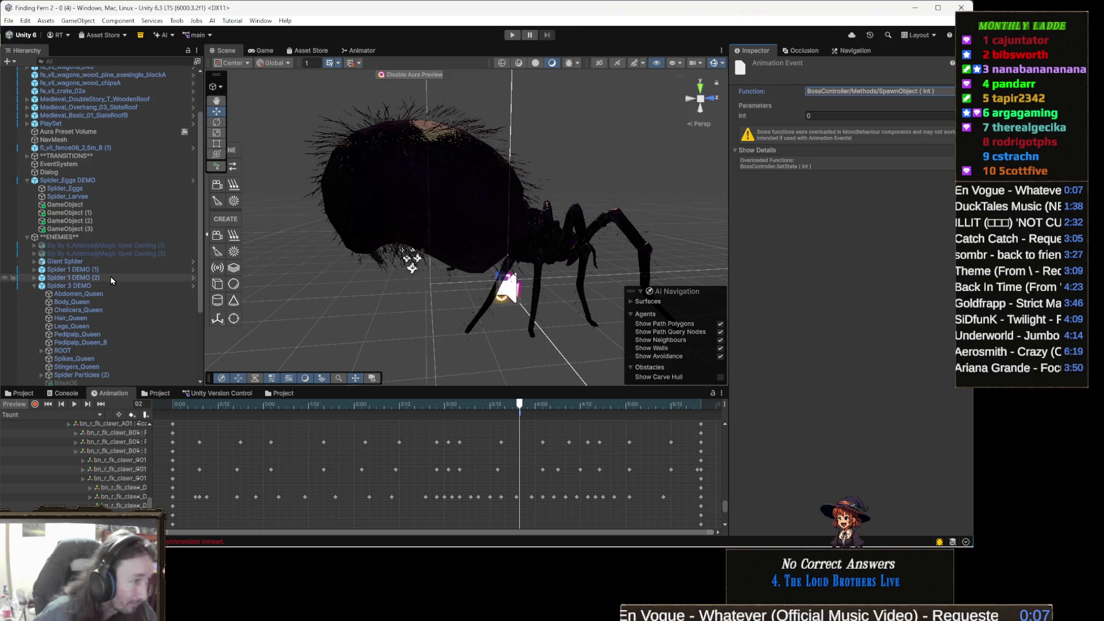
pyautogui.rightClick(88, 287)
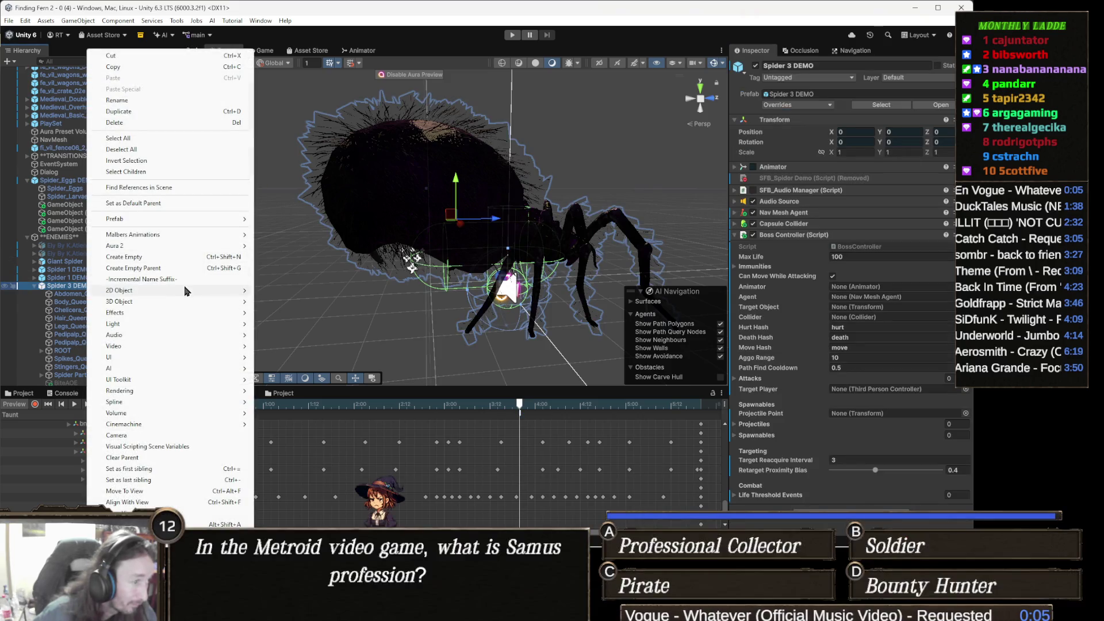
# - Create an empty child under Spider 3 DEMO and move it back to Z -2.41
pyautogui.moveTo(177, 293)
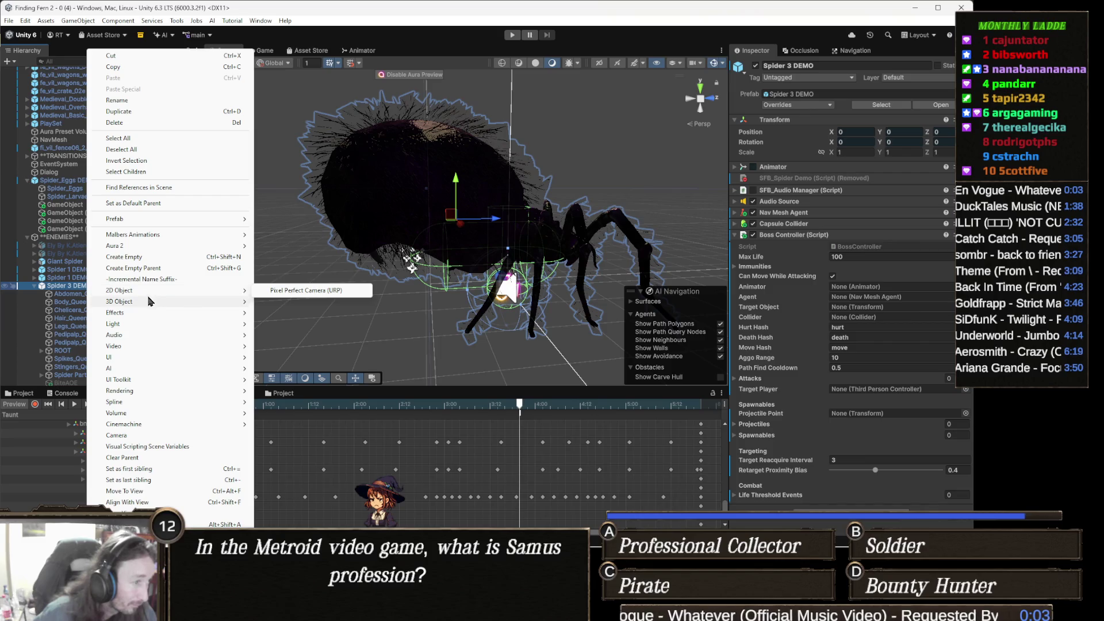
pyautogui.moveTo(146, 303)
pyautogui.click(156, 258)
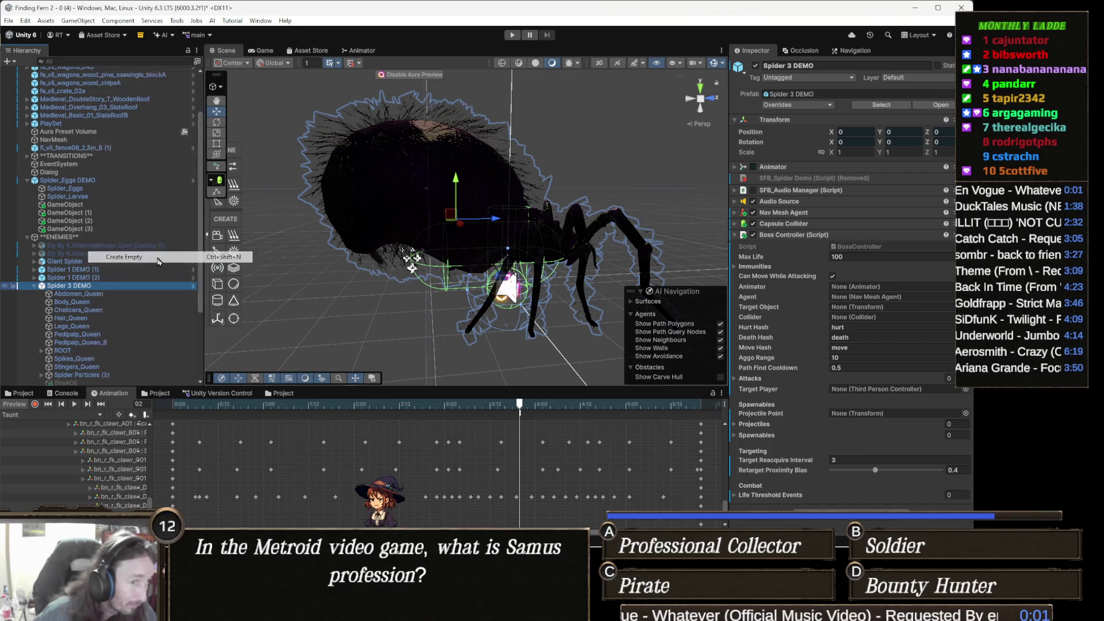
pyautogui.moveTo(455, 301)
pyautogui.mouseDown()
pyautogui.moveTo(402, 254)
pyautogui.moveTo(437, 270)
pyautogui.mouseUp()
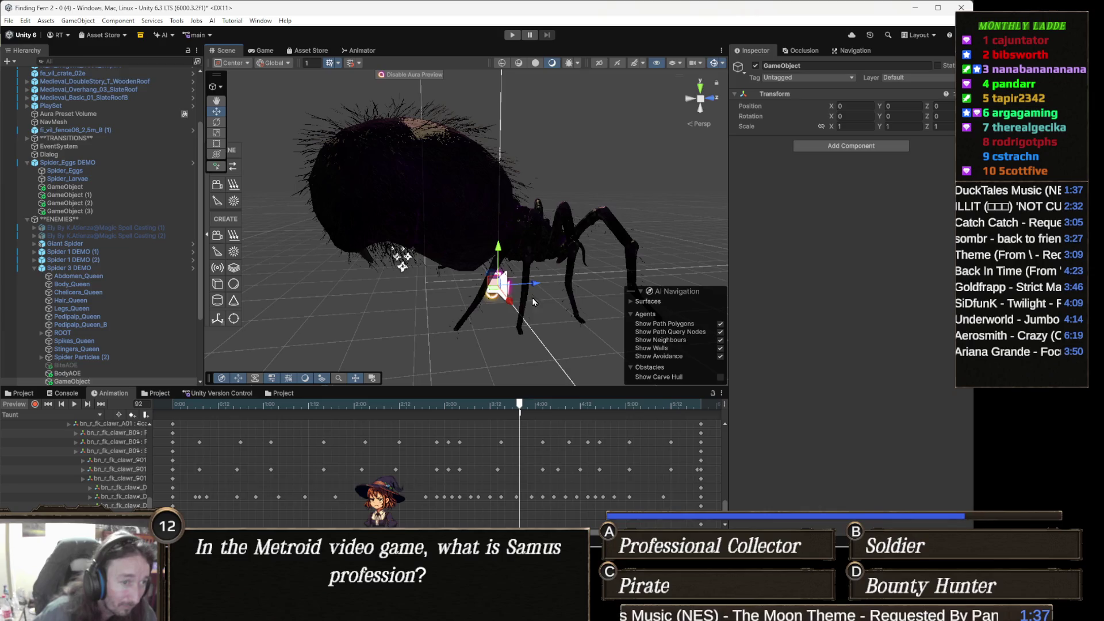
pyautogui.moveTo(535, 288)
pyautogui.mouseDown()
pyautogui.moveTo(417, 293)
pyautogui.moveTo(440, 296)
pyautogui.mouseUp()
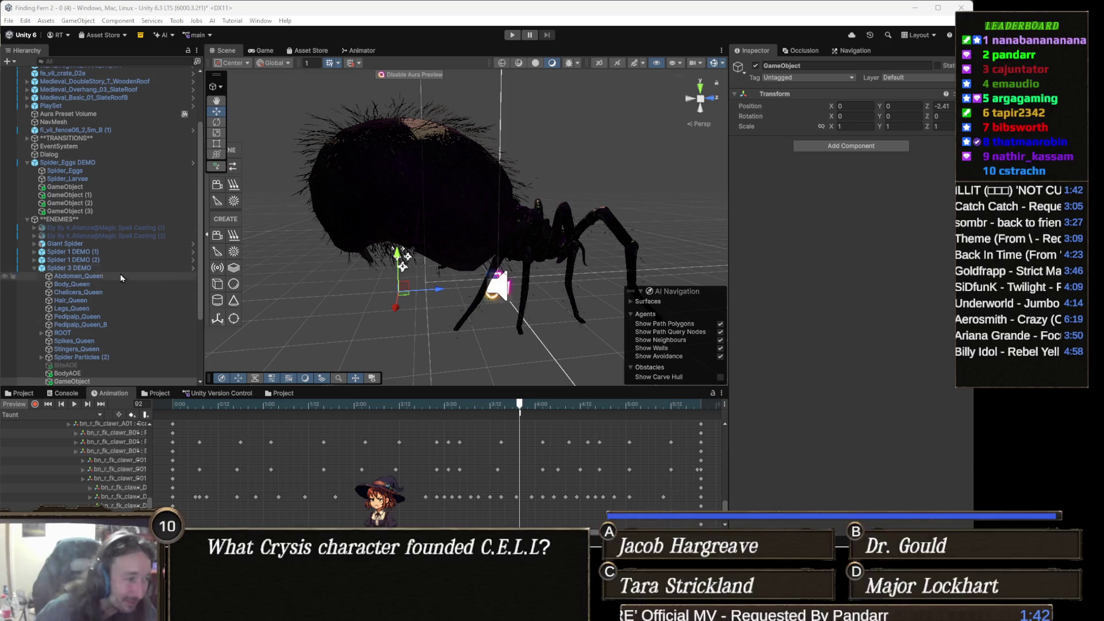
pyautogui.click(806, 64)
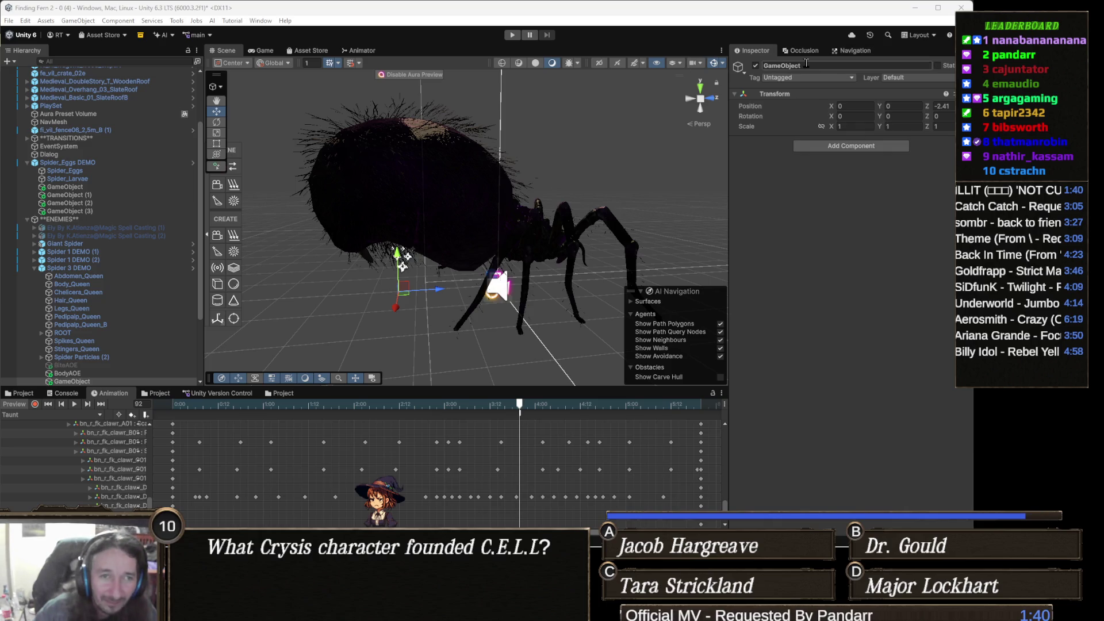
# - Name the new empty child object 'EggSpawn'
pyautogui.write('Egg')
pyautogui.press('BackSpace')
pyautogui.write('gSpawn')
pyautogui.press('Return')
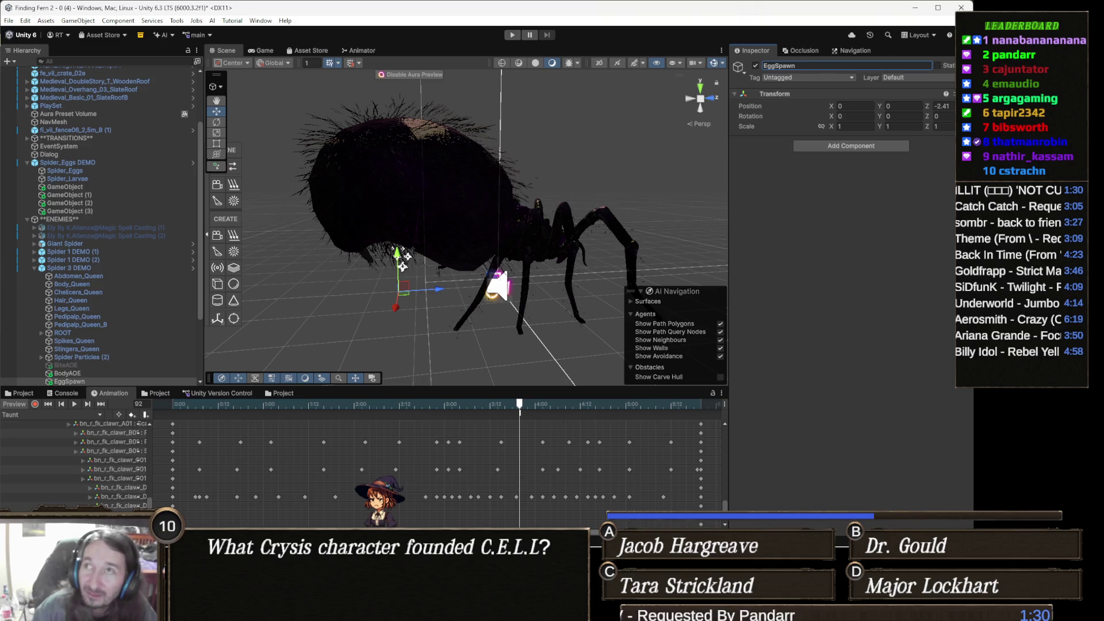
pyautogui.hotkey('alt', 'Tab')
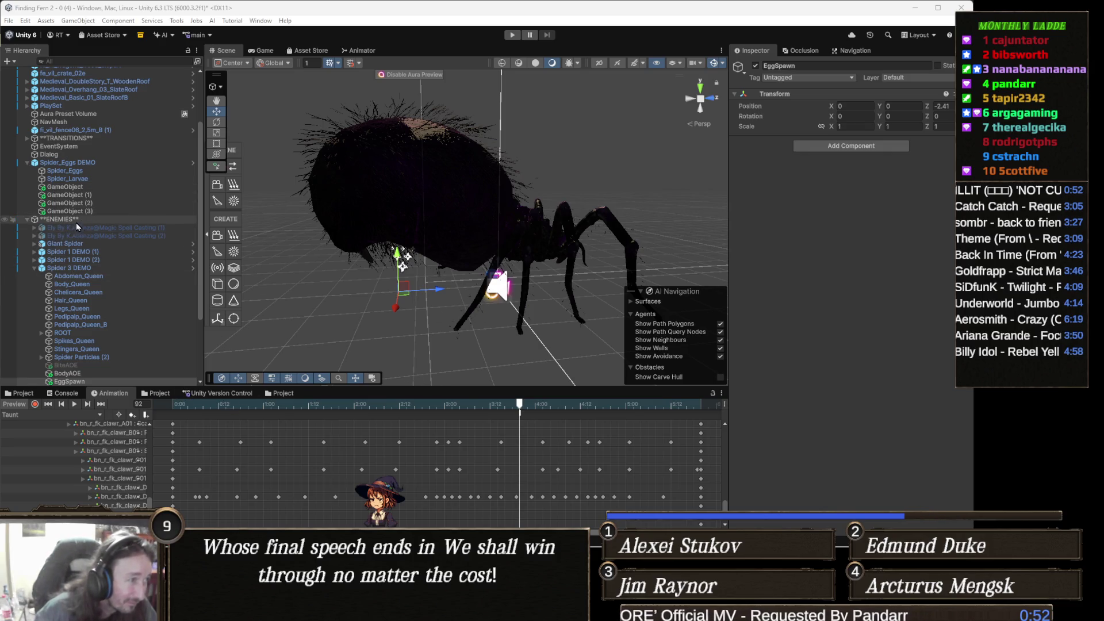
# - Assign Spider 3 DEMO's Animator to the Boss Controller's Animator field, then enter Play mode
pyautogui.click(91, 269)
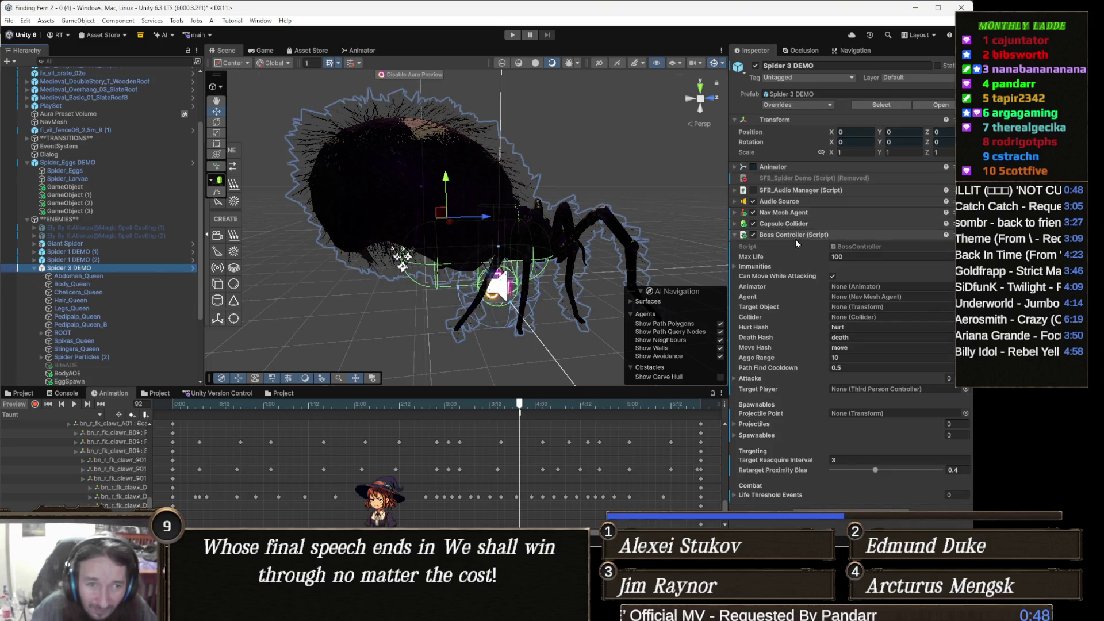
pyautogui.moveTo(784, 167)
pyautogui.mouseDown()
pyautogui.moveTo(892, 297)
pyautogui.moveTo(872, 290)
pyautogui.mouseUp()
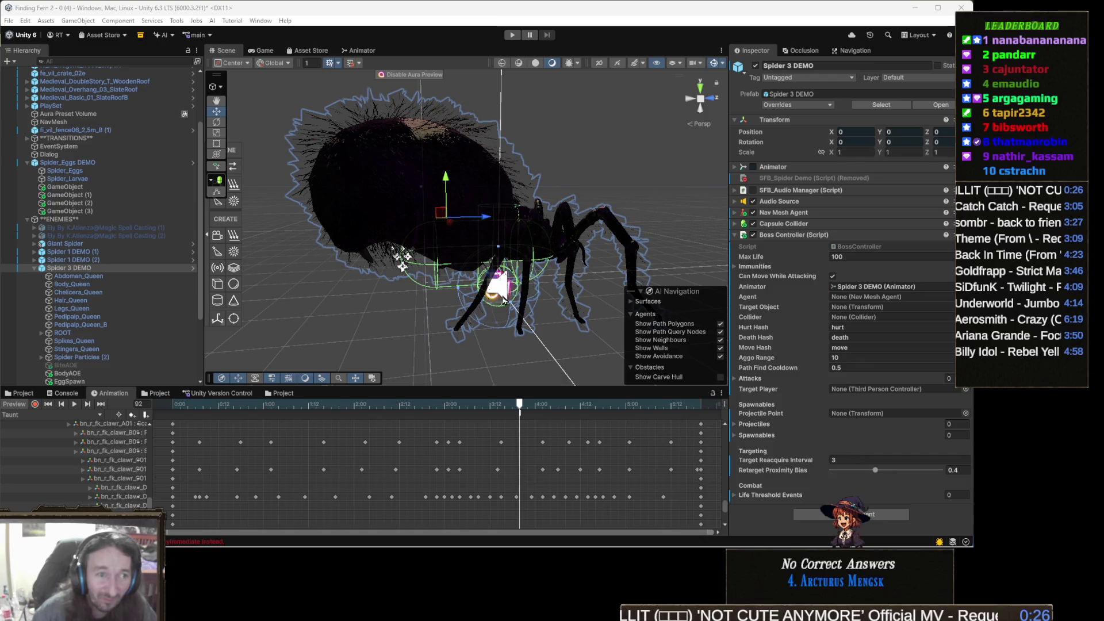
pyautogui.moveTo(477, 254); pyautogui.dragTo(449, 291)
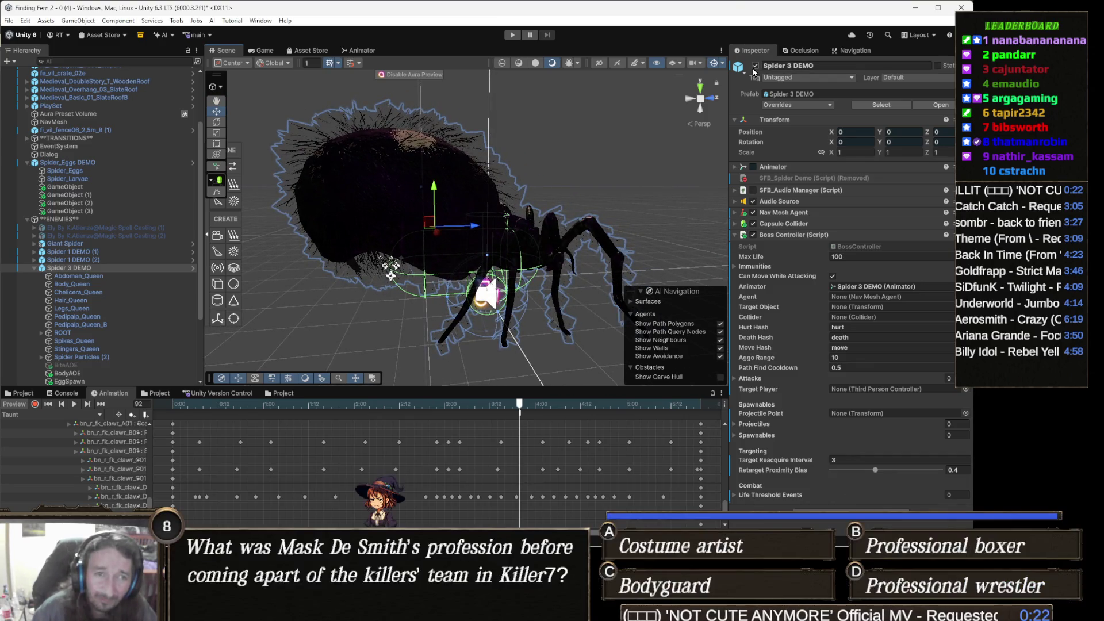
pyautogui.click(755, 66)
pyautogui.click(510, 36)
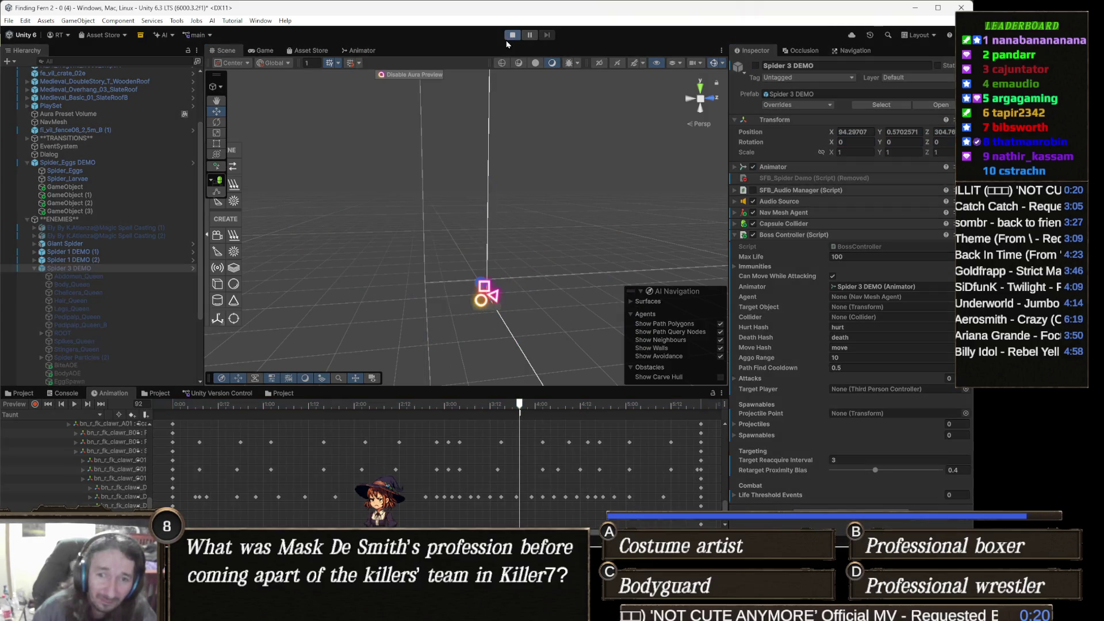
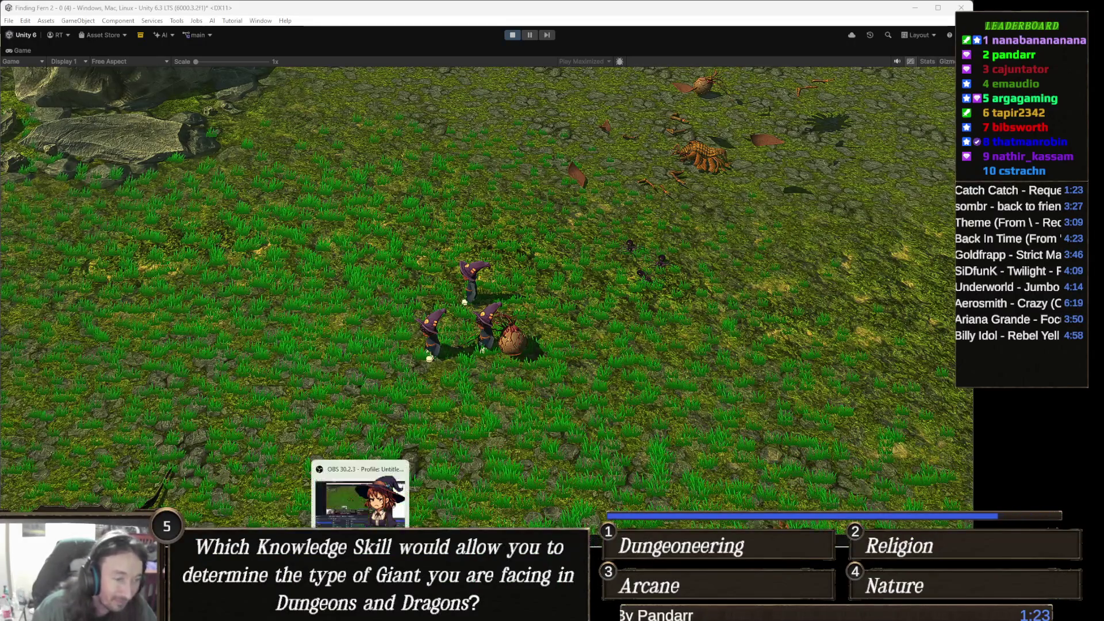
# - Briefly check the Moviedle page and the Twitch Wars window, then return to the game
pyautogui.click(405, 484)
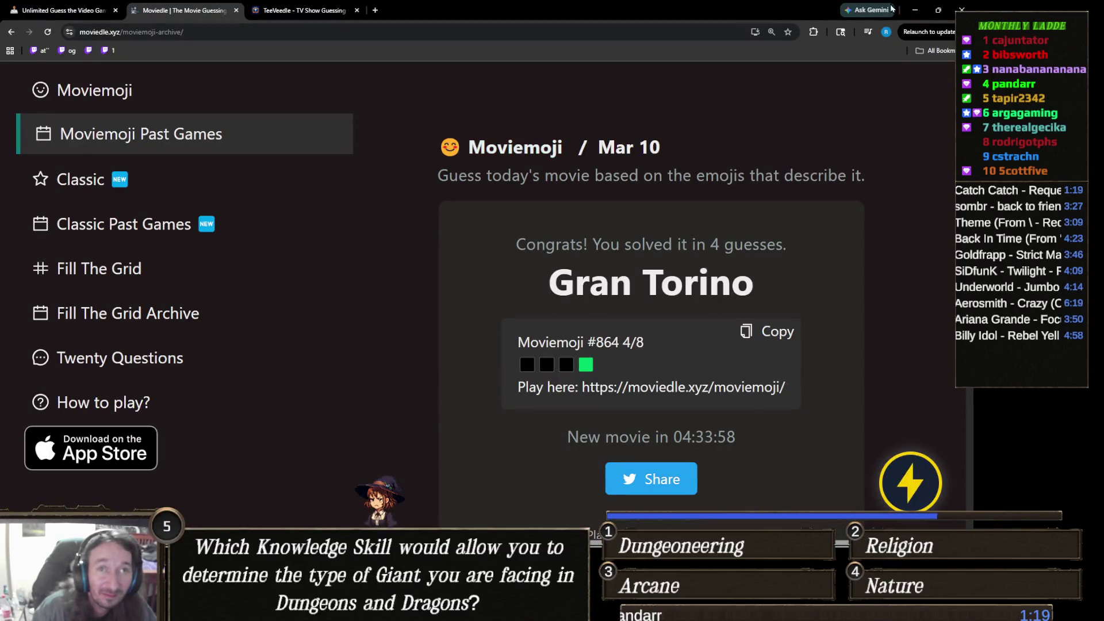
pyautogui.click(914, 10)
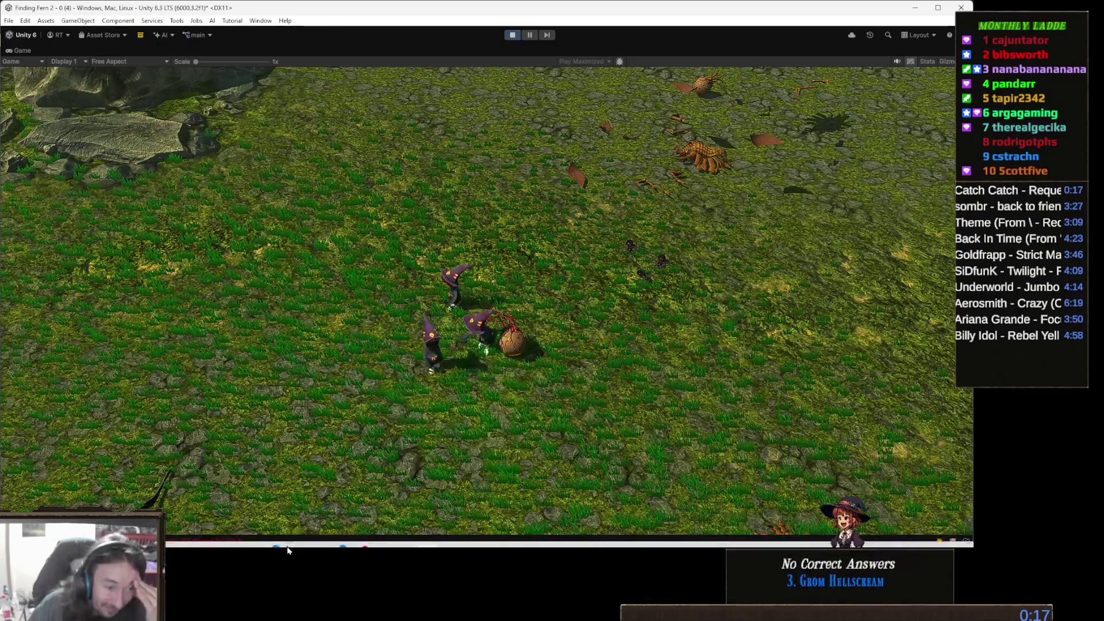
pyautogui.moveTo(358, 529)
pyautogui.moveTo(429, 536)
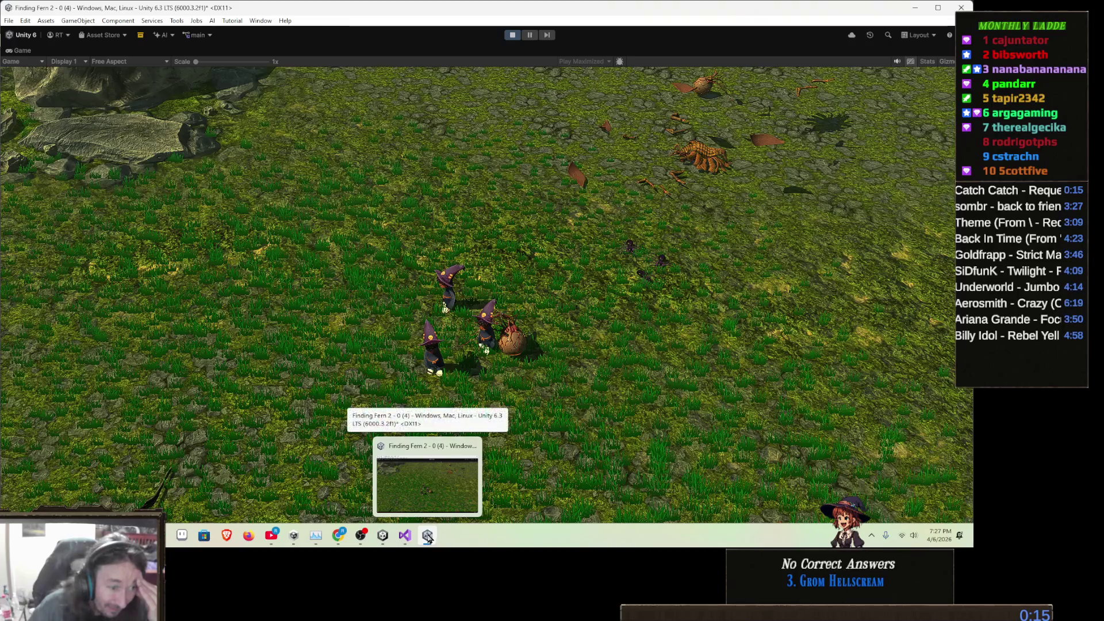
pyautogui.click(380, 538)
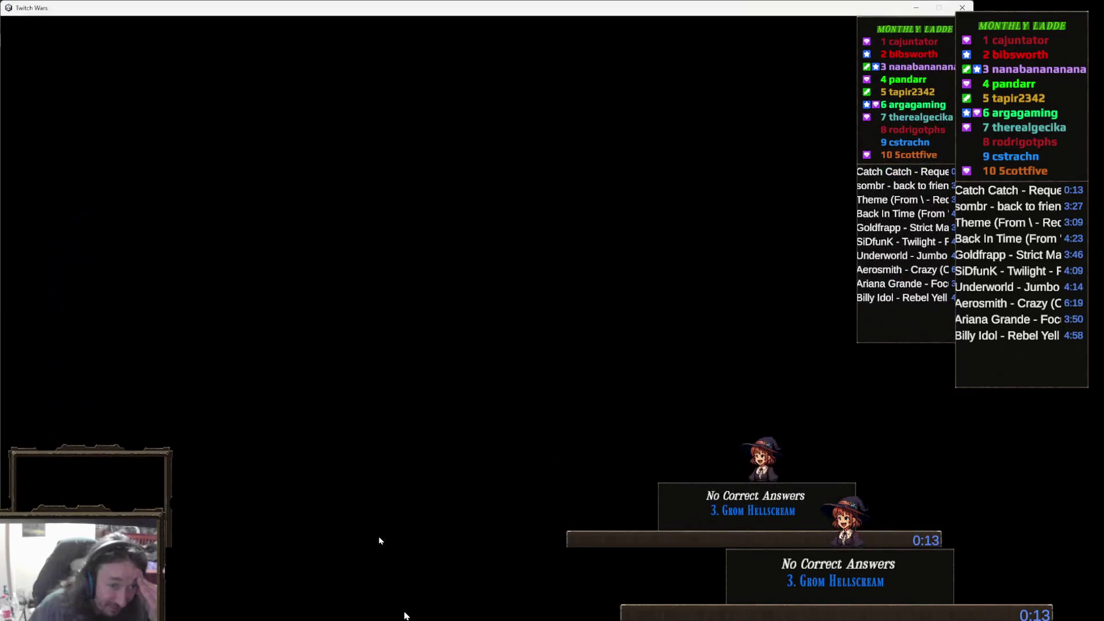
pyautogui.click(913, 9)
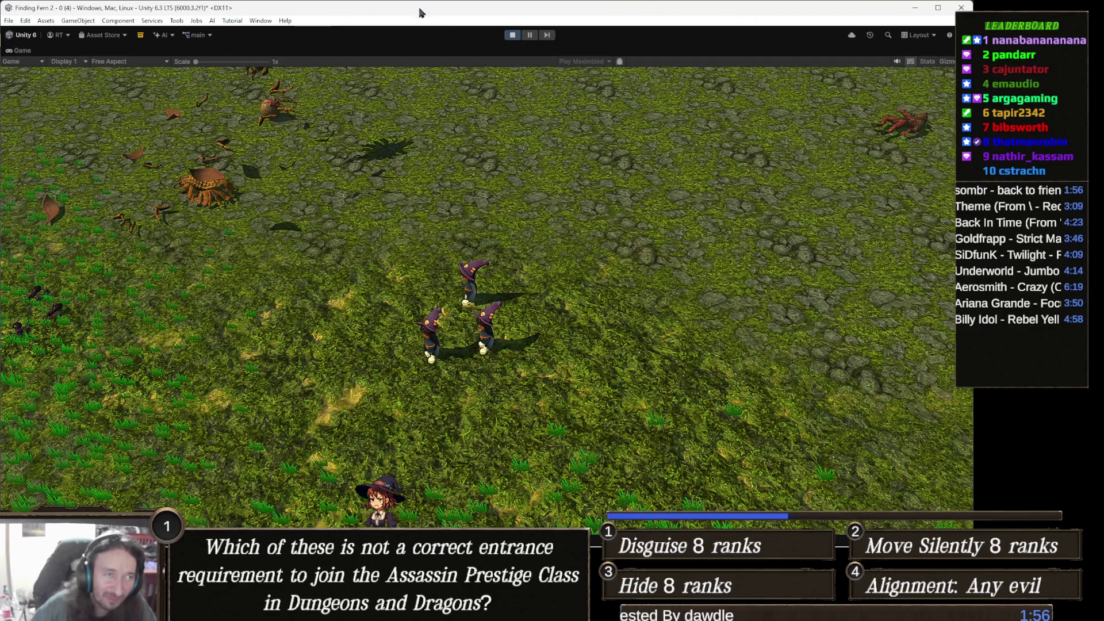
# - Stop Play mode and close the Finding Fern 2 editor
pyautogui.click(511, 35)
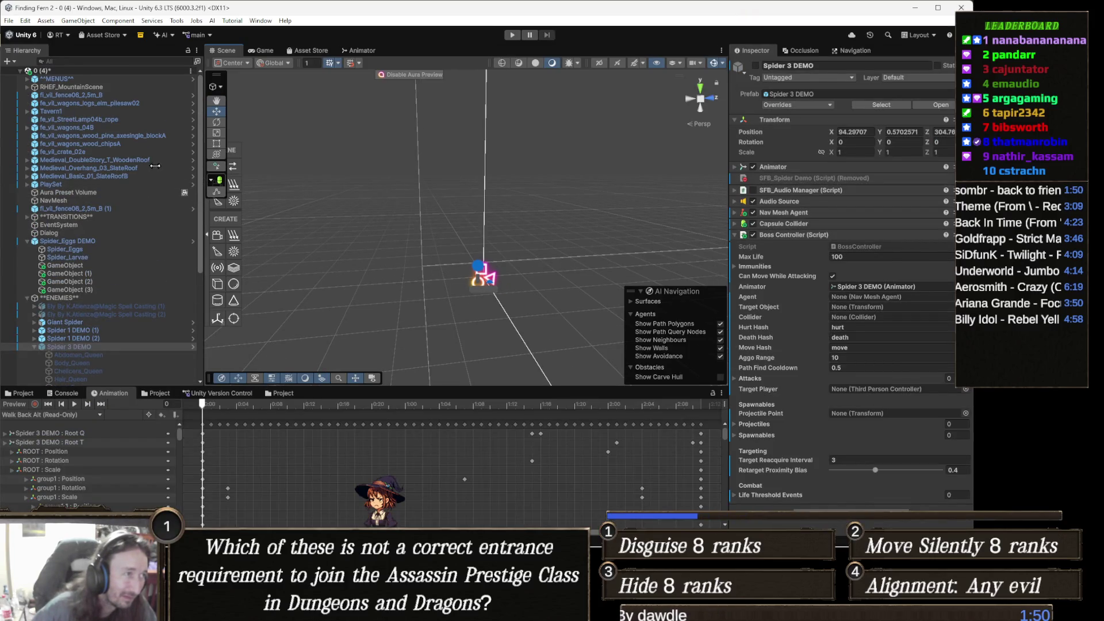
pyautogui.click(9, 21)
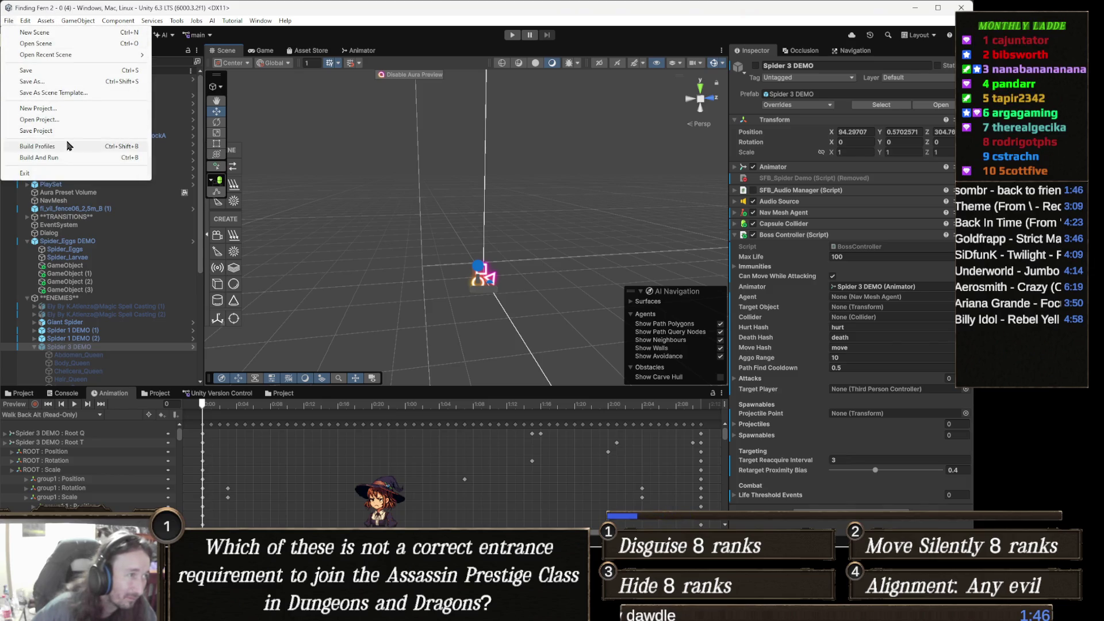
pyautogui.press('Escape')
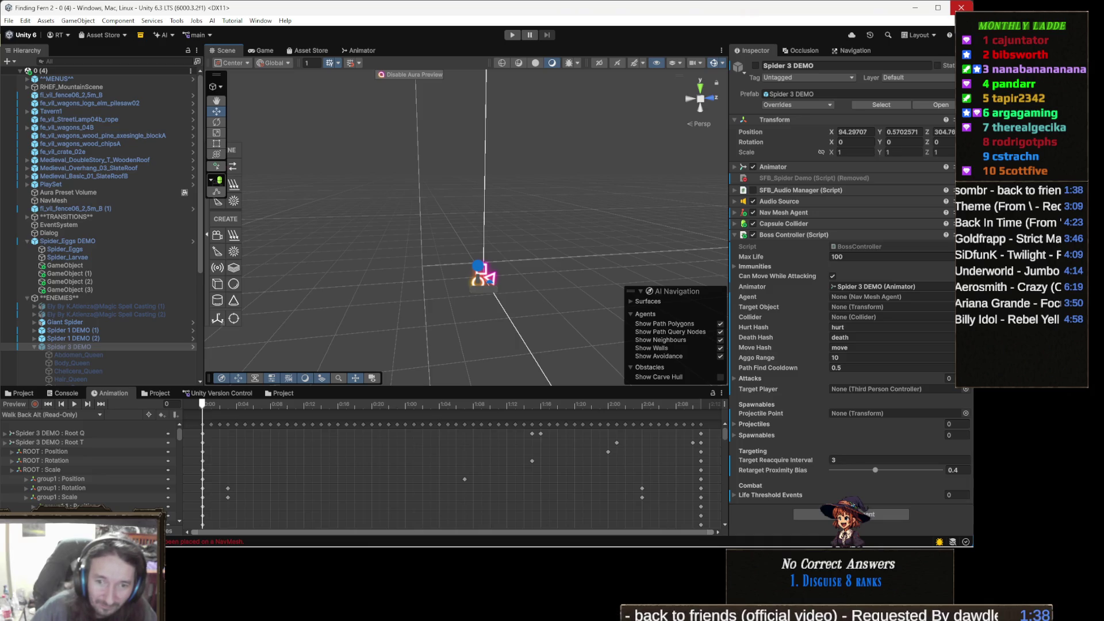
pyautogui.click(961, 7)
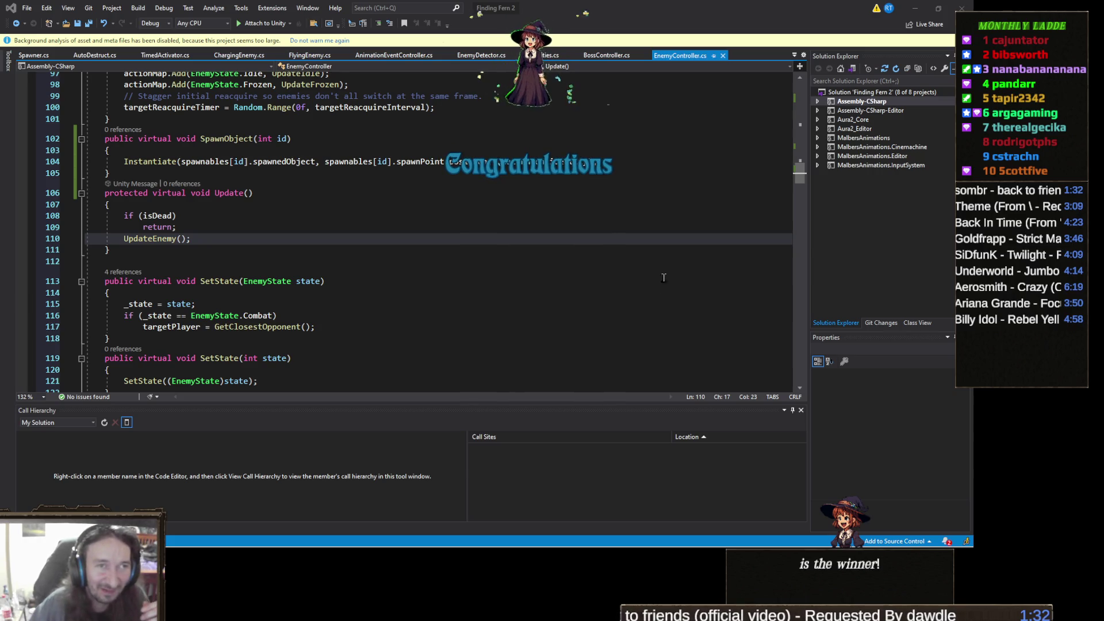
# - Bring Unity Hub's Projects list to the front
pyautogui.press('Up')
pyautogui.press('Up')
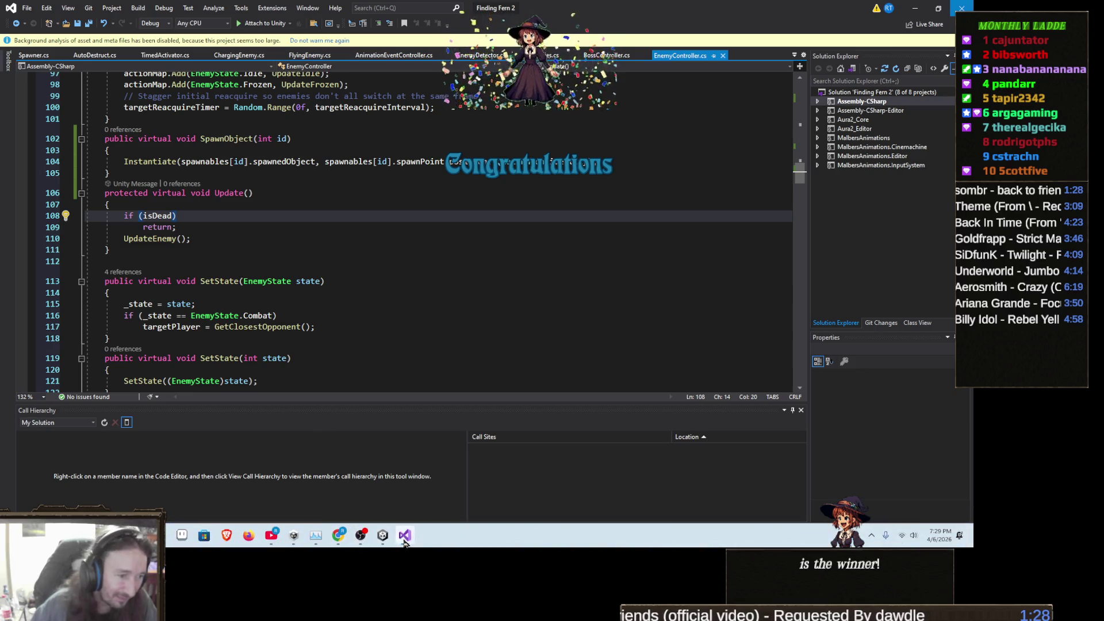
pyautogui.click(293, 537)
pyautogui.click(408, 325)
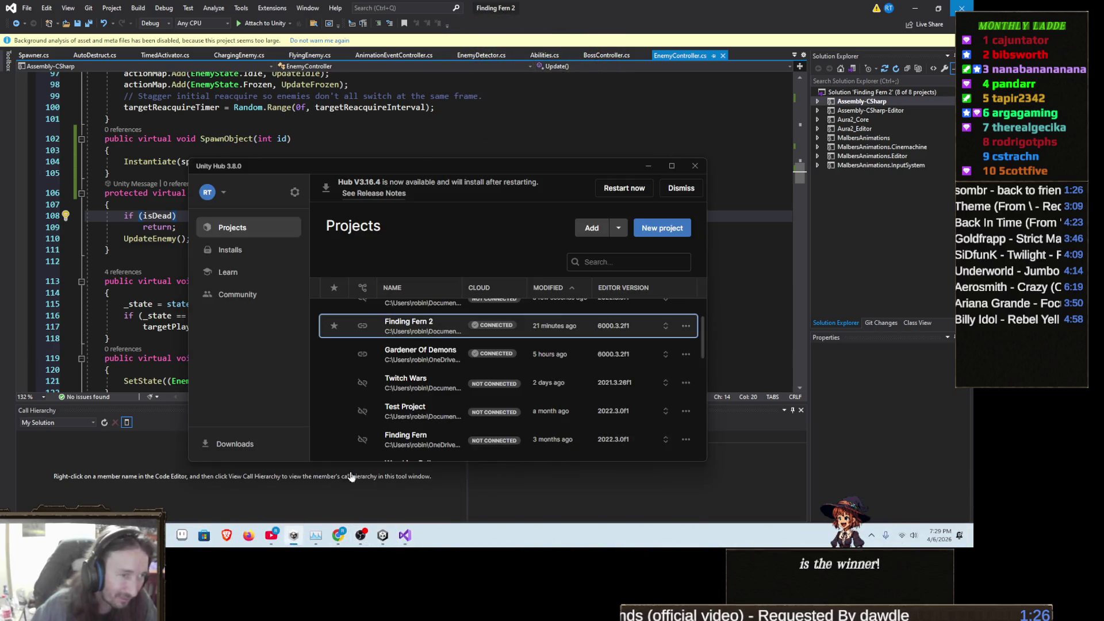
# - Open Twitch Wars, close YouTube while it loads, then select the Game object
pyautogui.click(428, 384)
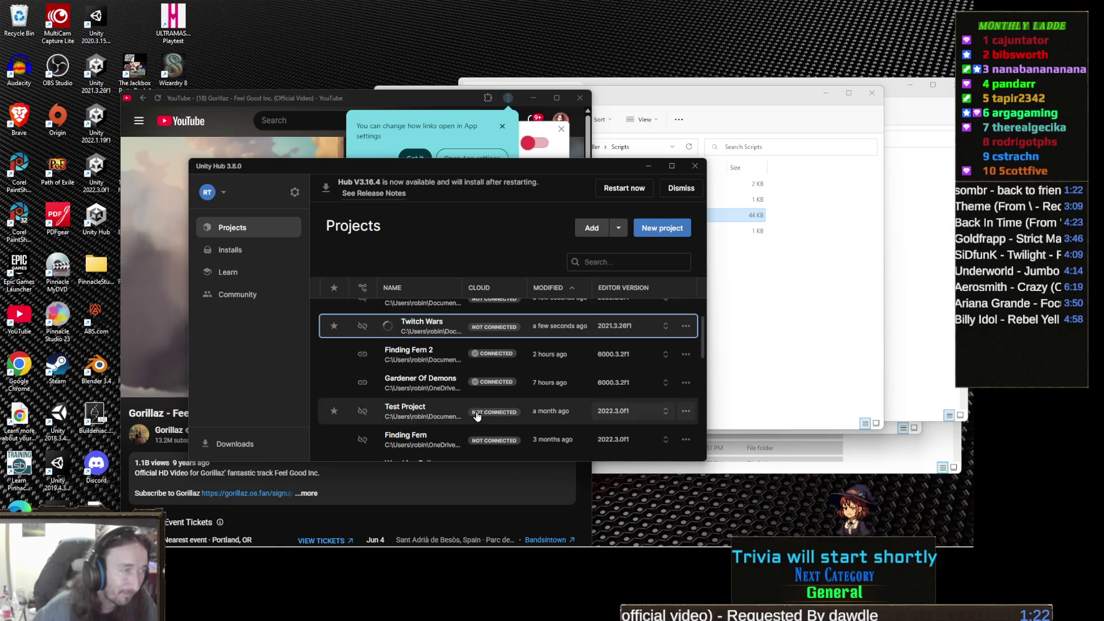
pyautogui.click(371, 93)
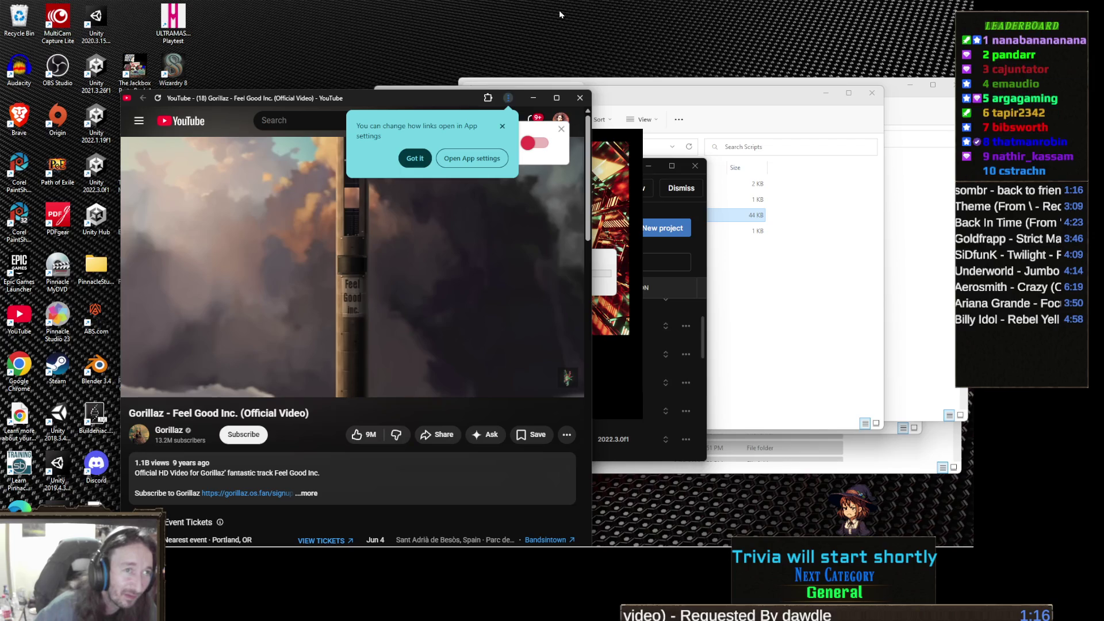
pyautogui.click(578, 98)
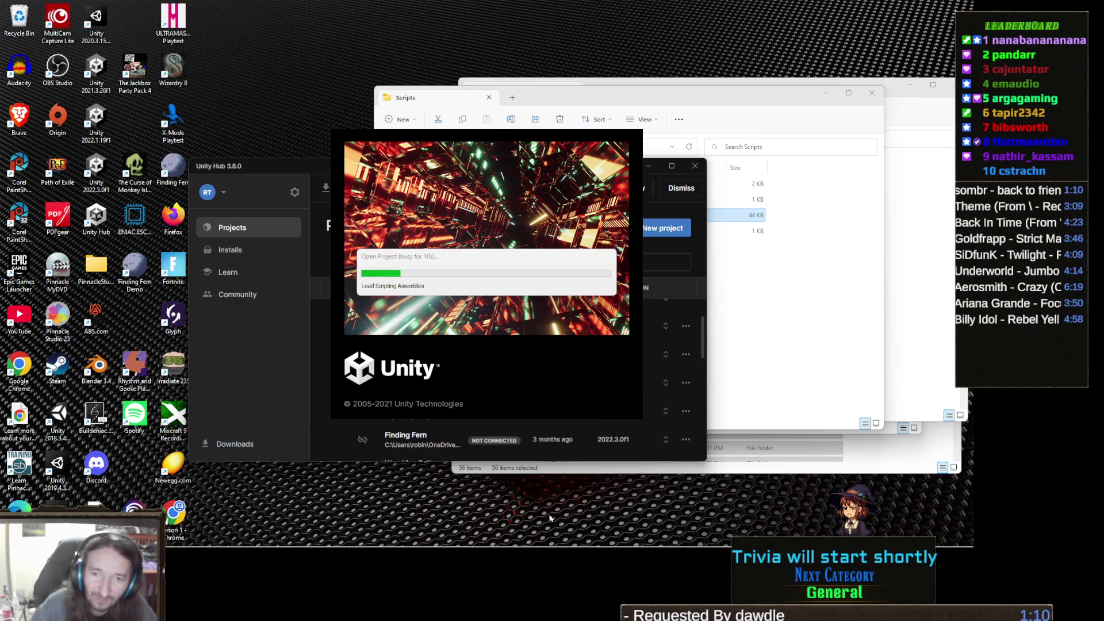
pyautogui.moveTo(489, 544)
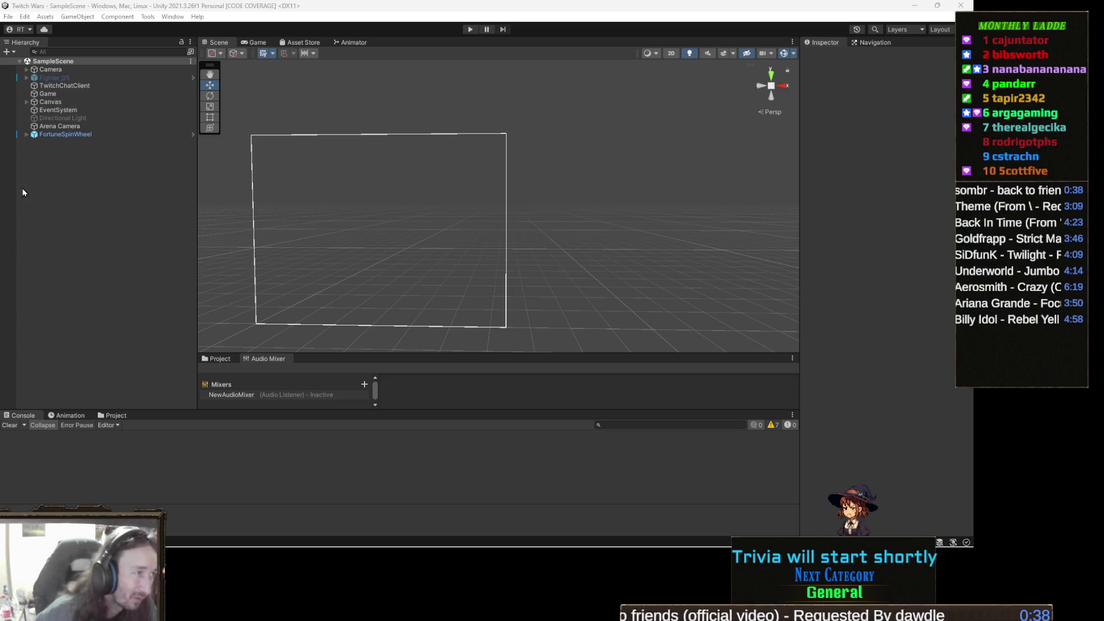
pyautogui.click(57, 93)
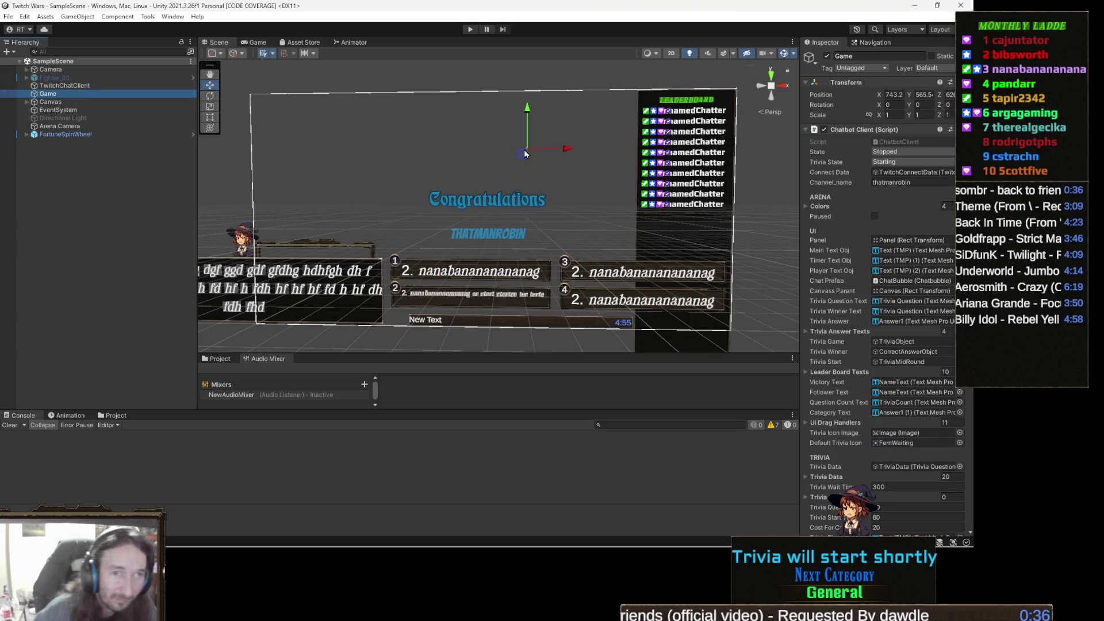
# - Open ChatbotClient.cs in Visual Studio from the Game object's Chatbot Client component
pyautogui.doubleClick(918, 141)
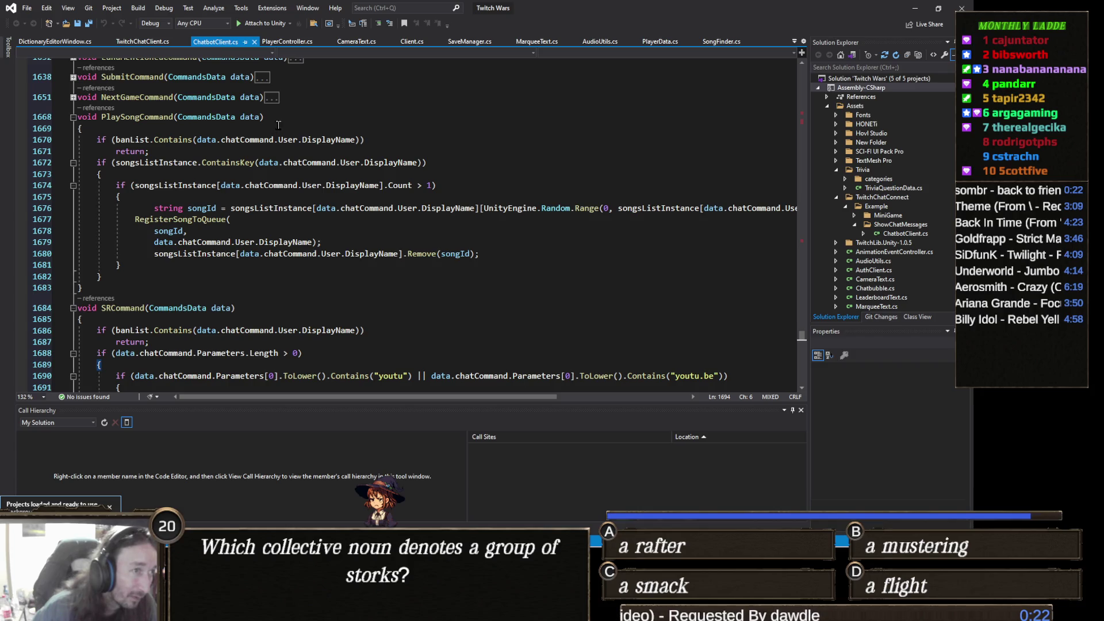
# - Run Find All References on songsListInstance
pyautogui.click(178, 165)
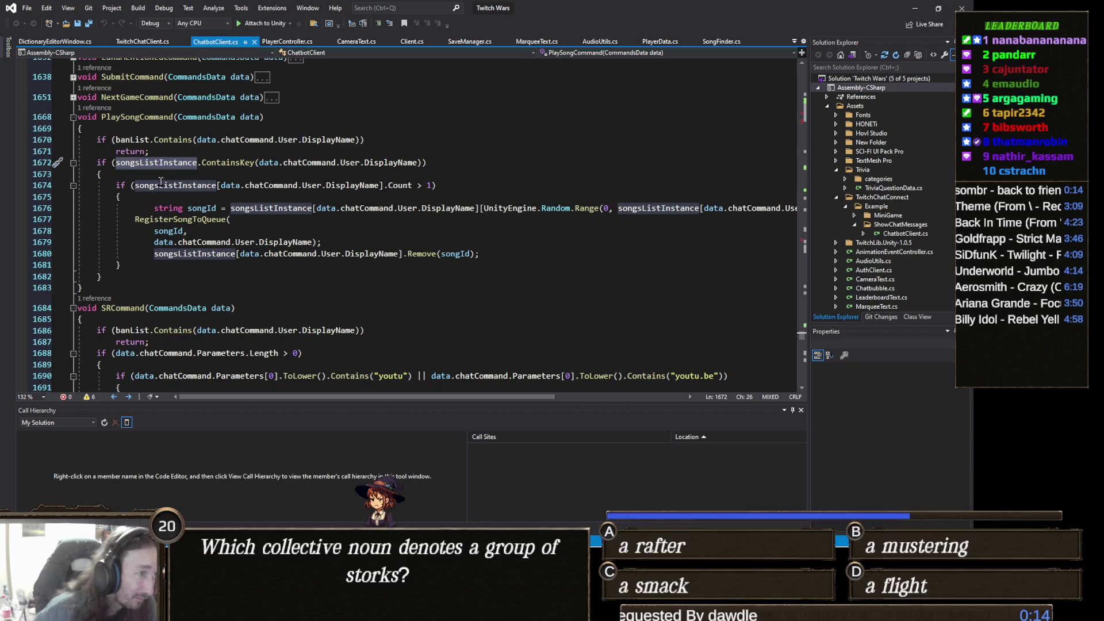
pyautogui.rightClick(159, 163)
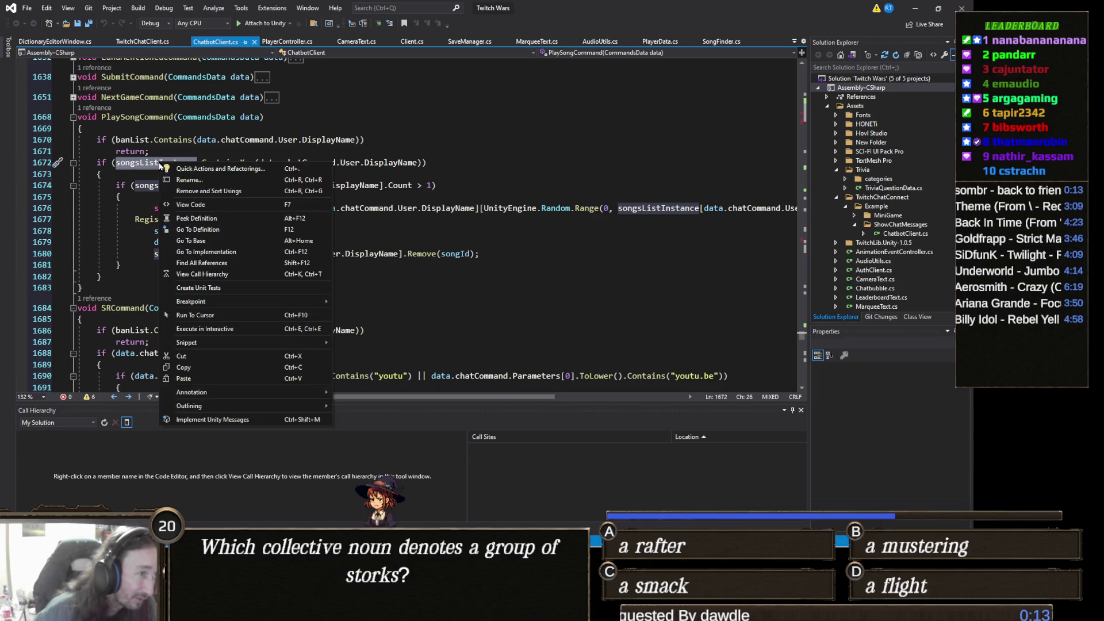
pyautogui.click(221, 264)
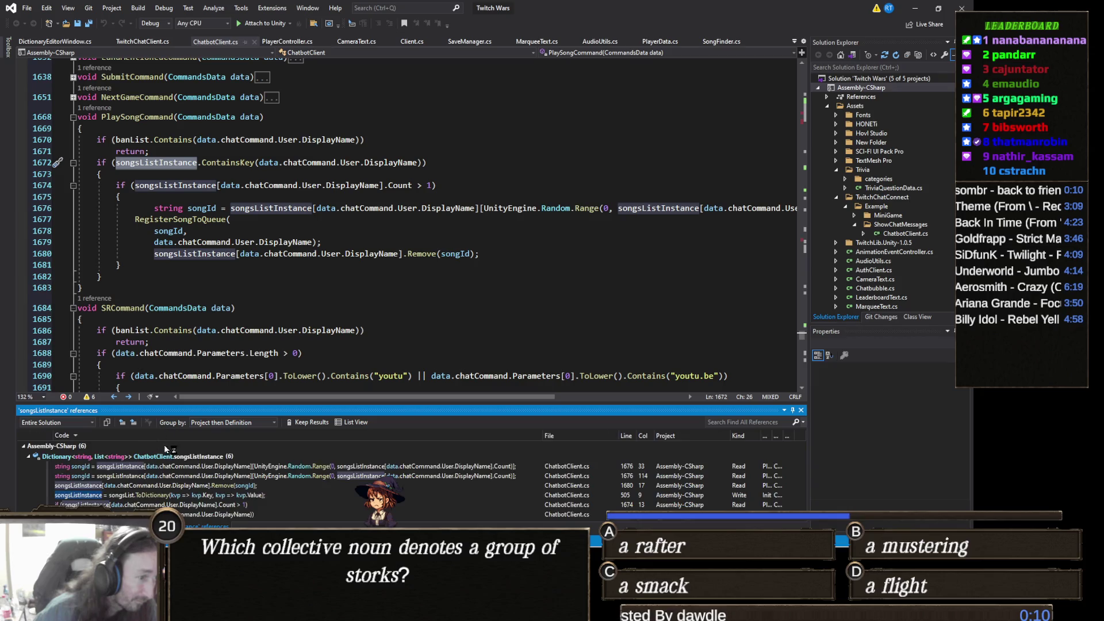
# - Step through songsListInstance's declaration, its PlaySongCommand usage and the Remove call on line 1680
pyautogui.doubleClick(229, 458)
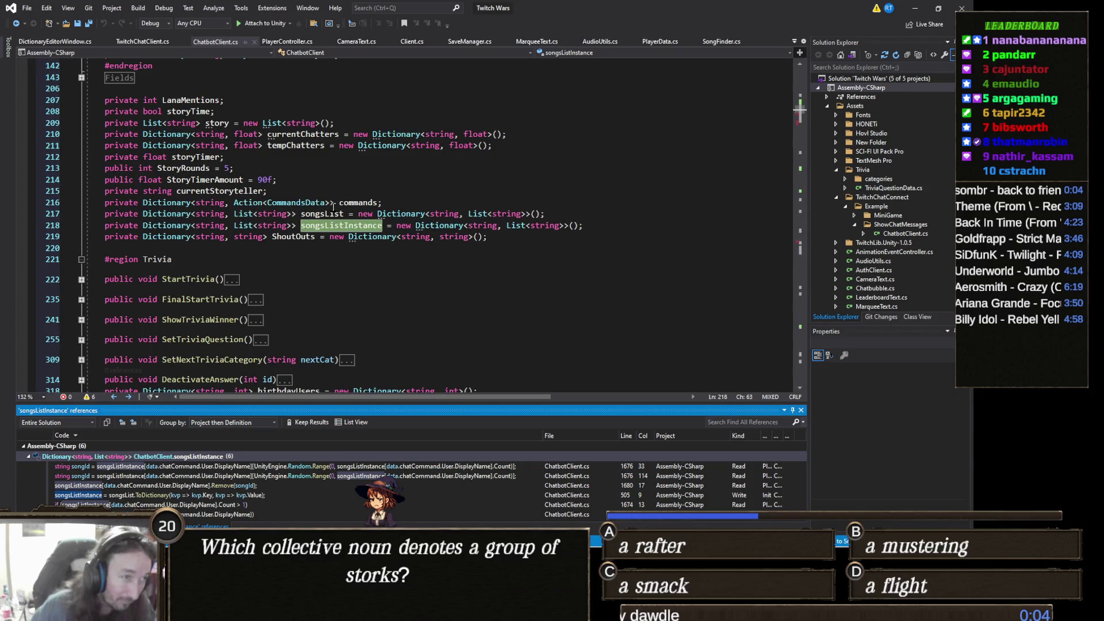
pyautogui.click(333, 203)
pyautogui.click(353, 226)
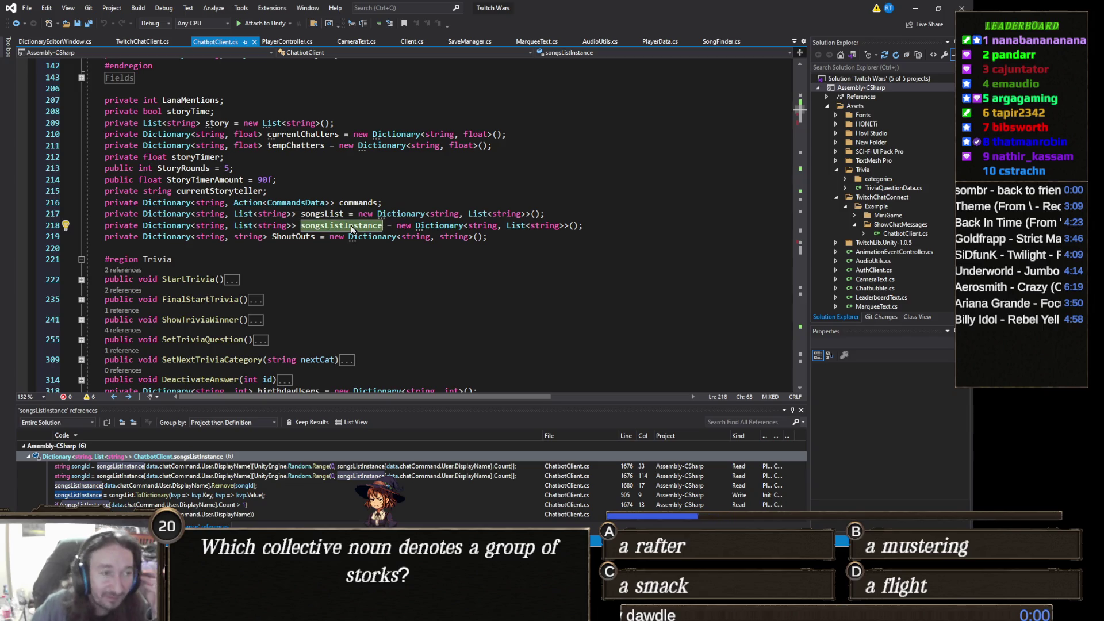
pyautogui.click(375, 471)
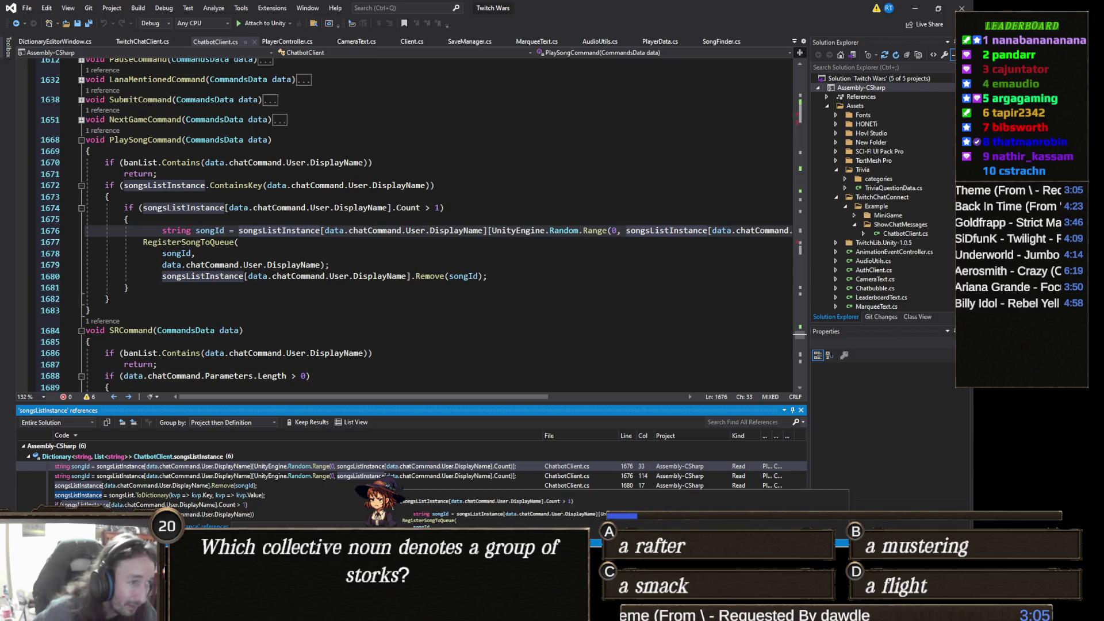
pyautogui.click(267, 488)
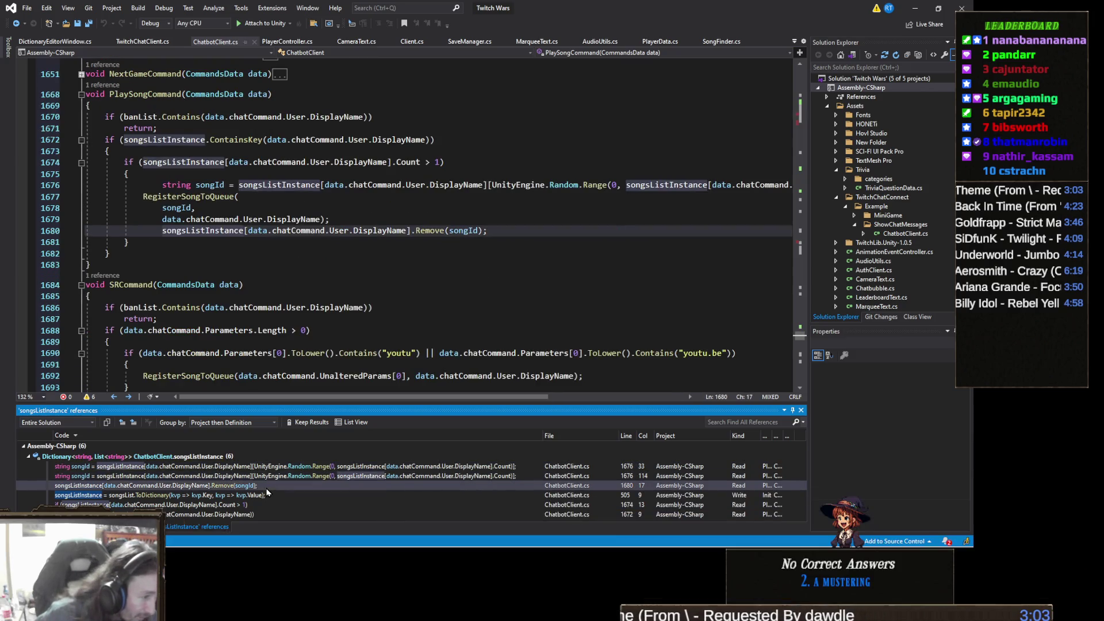
# - Jump to Init and select the songsList Distinct deduplication statement on lines 502–504
pyautogui.click(266, 494)
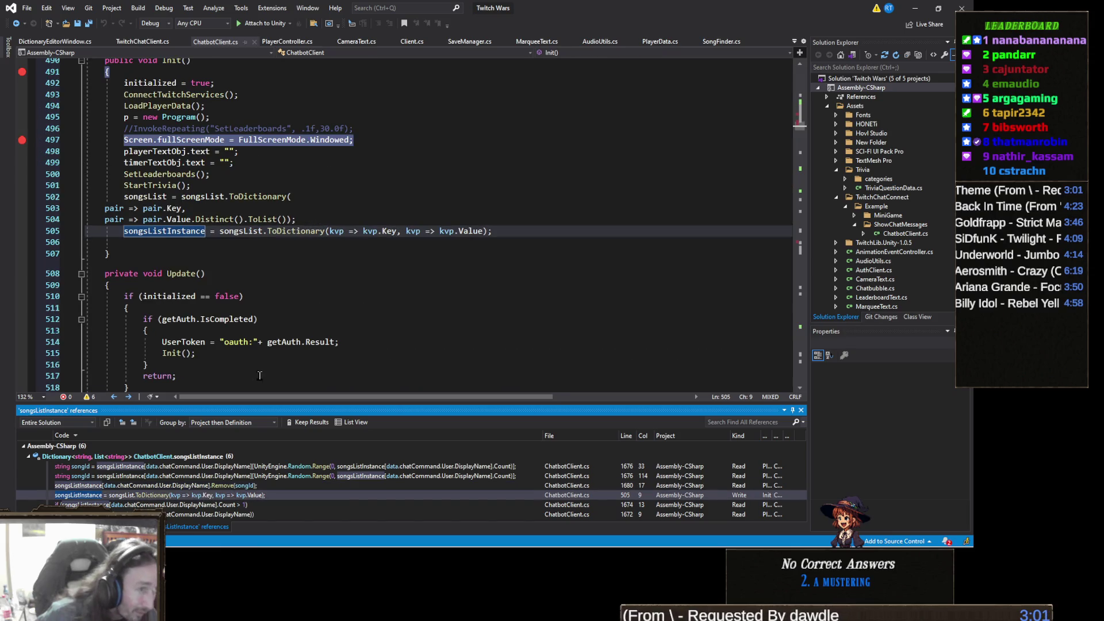
pyautogui.scroll(1, 309, 280)
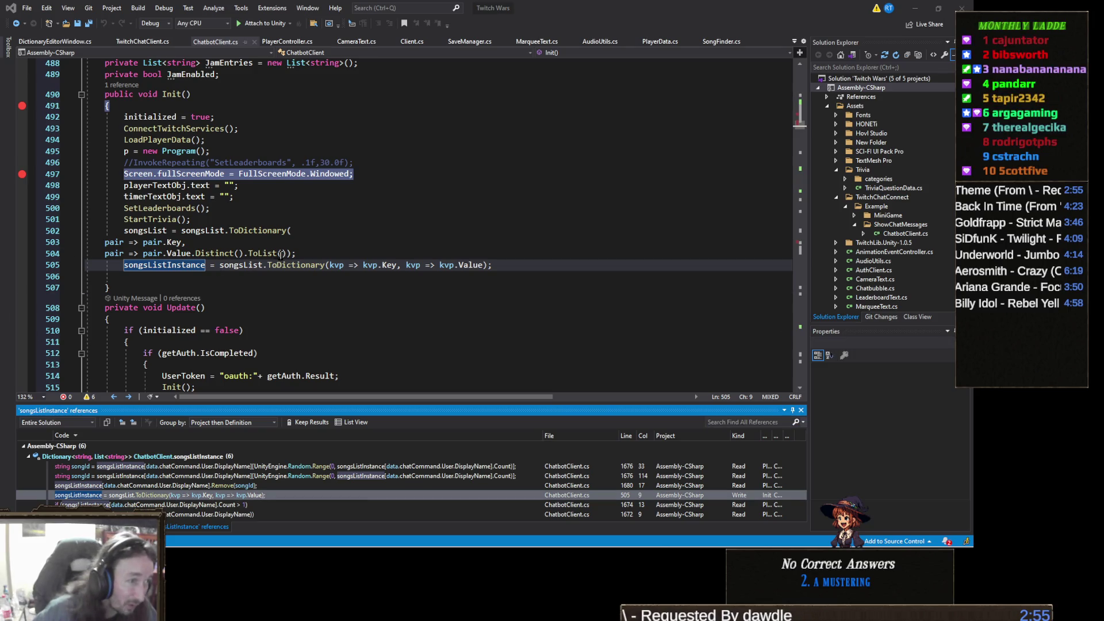
pyautogui.click(311, 254)
pyautogui.moveTo(310, 253)
pyautogui.mouseDown()
pyautogui.moveTo(192, 253)
pyautogui.moveTo(105, 233)
pyautogui.mouseUp()
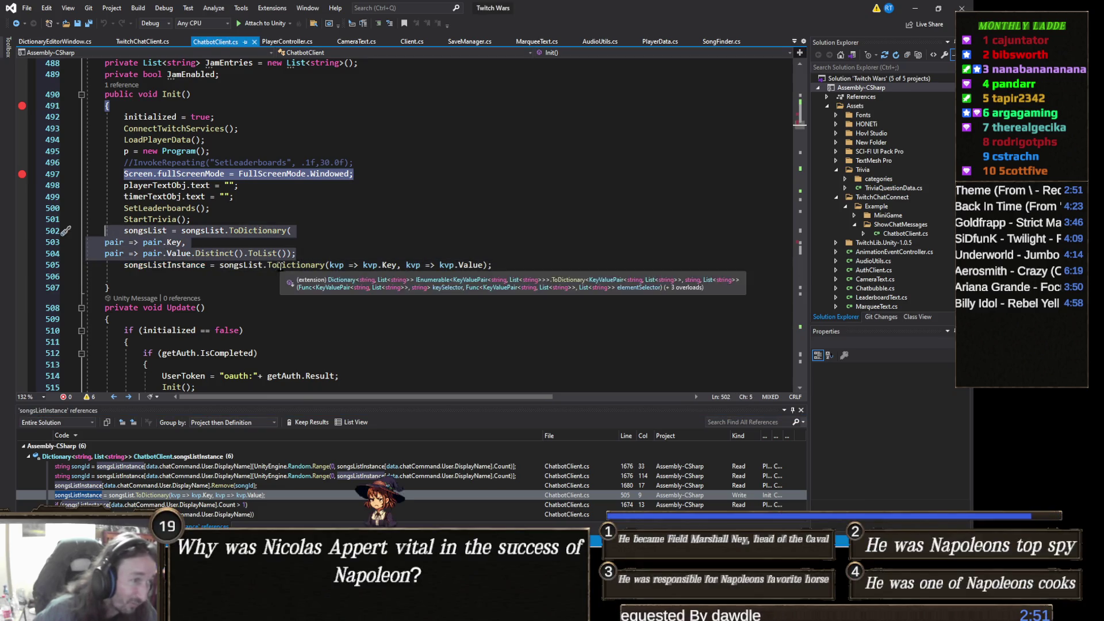
pyautogui.doubleClick(210, 253)
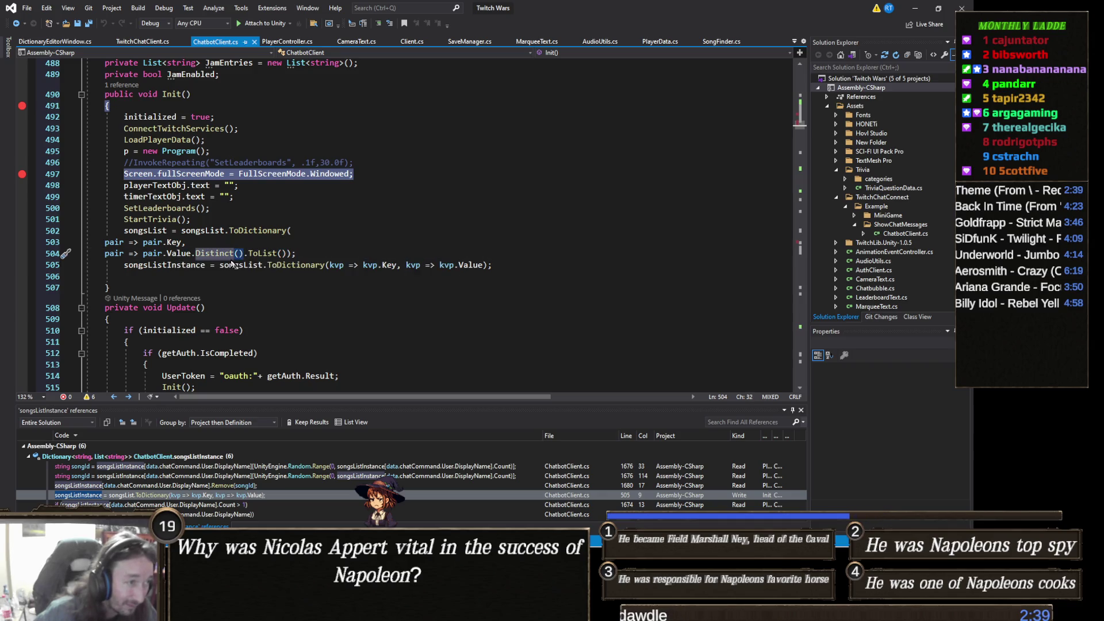
pyautogui.click(309, 252)
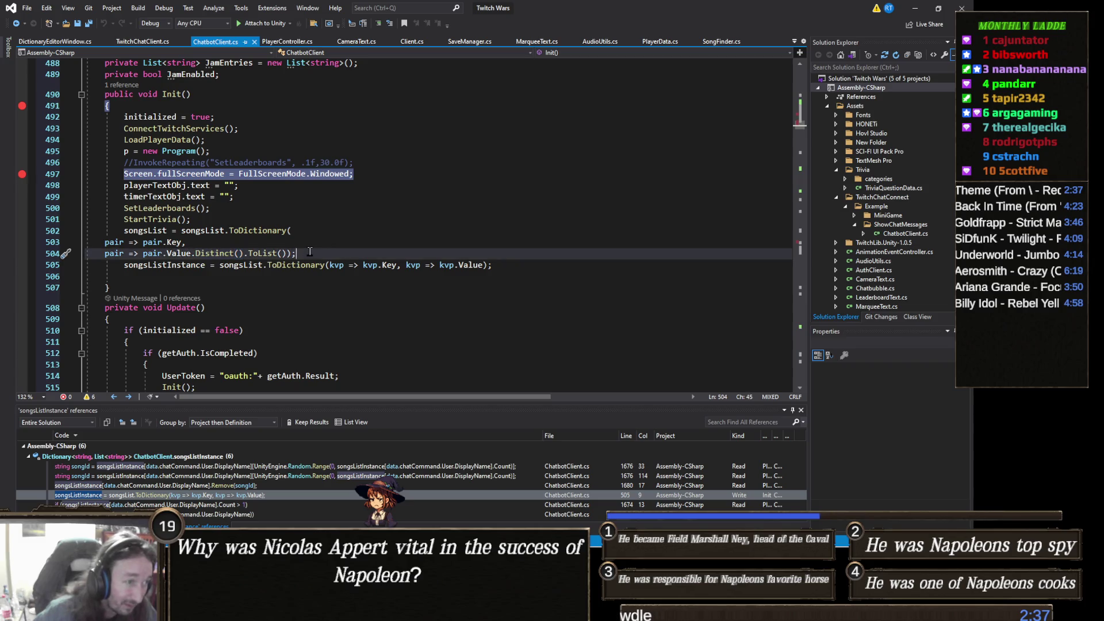
pyautogui.moveTo(311, 253); pyautogui.dragTo(41, 240)
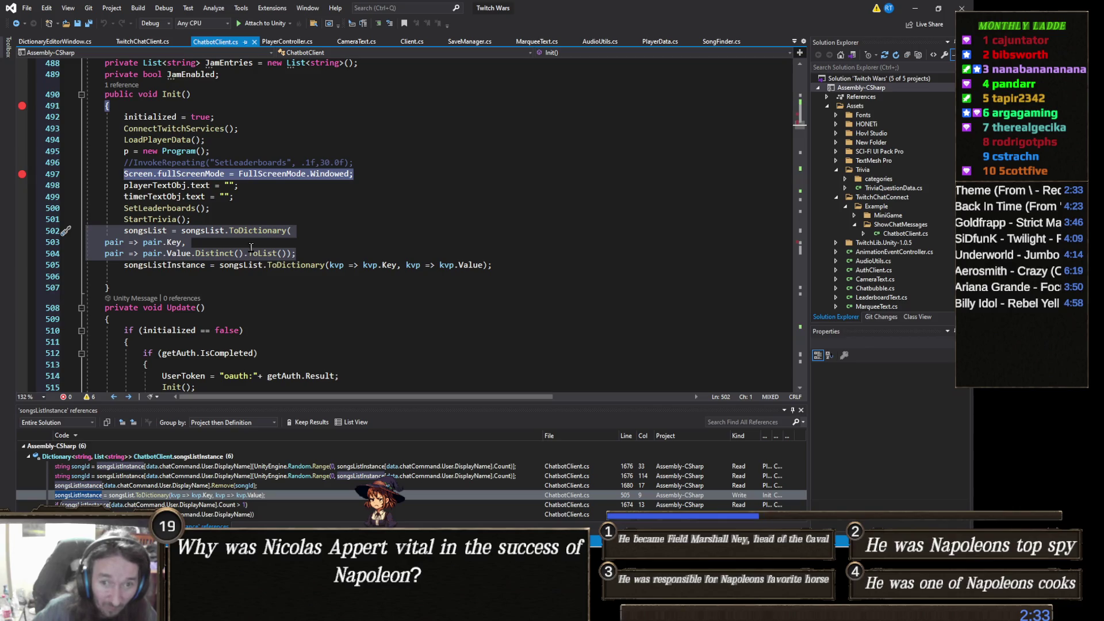
pyautogui.click(324, 249)
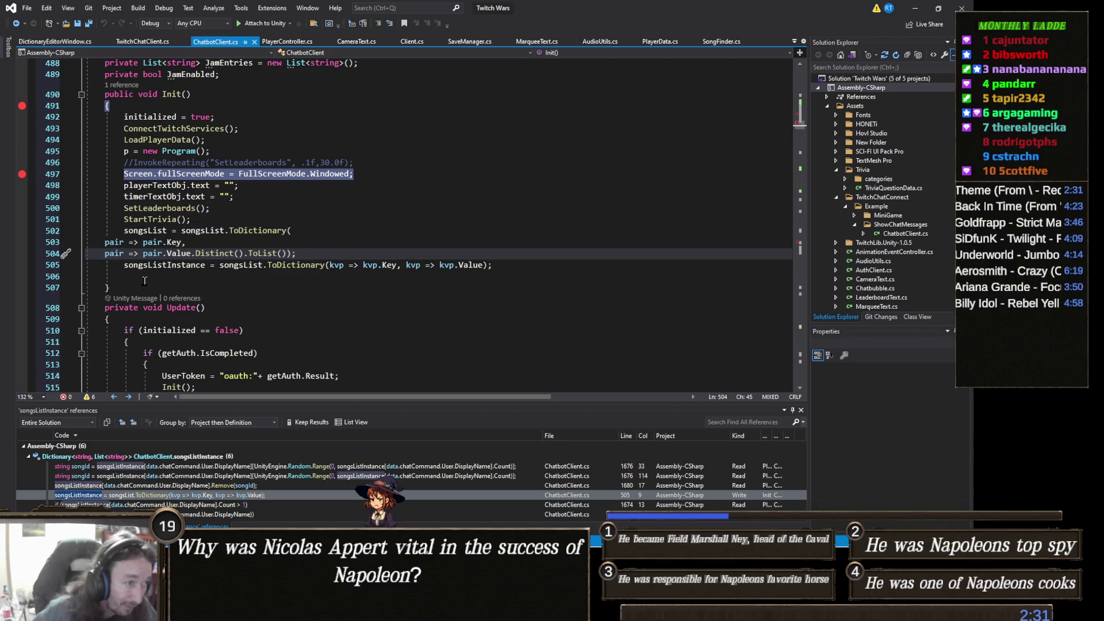
# - Follow songsListInstance references to PlaySongCommand's Remove call and random song pick
pyautogui.click(187, 266)
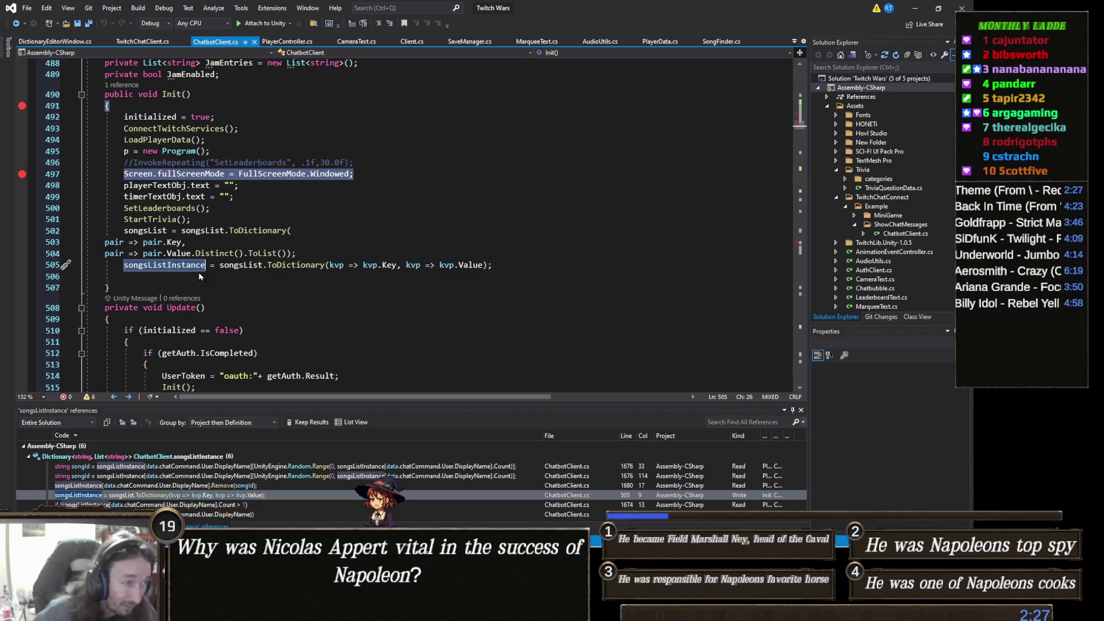
pyautogui.moveTo(199, 271)
pyautogui.moveTo(240, 265)
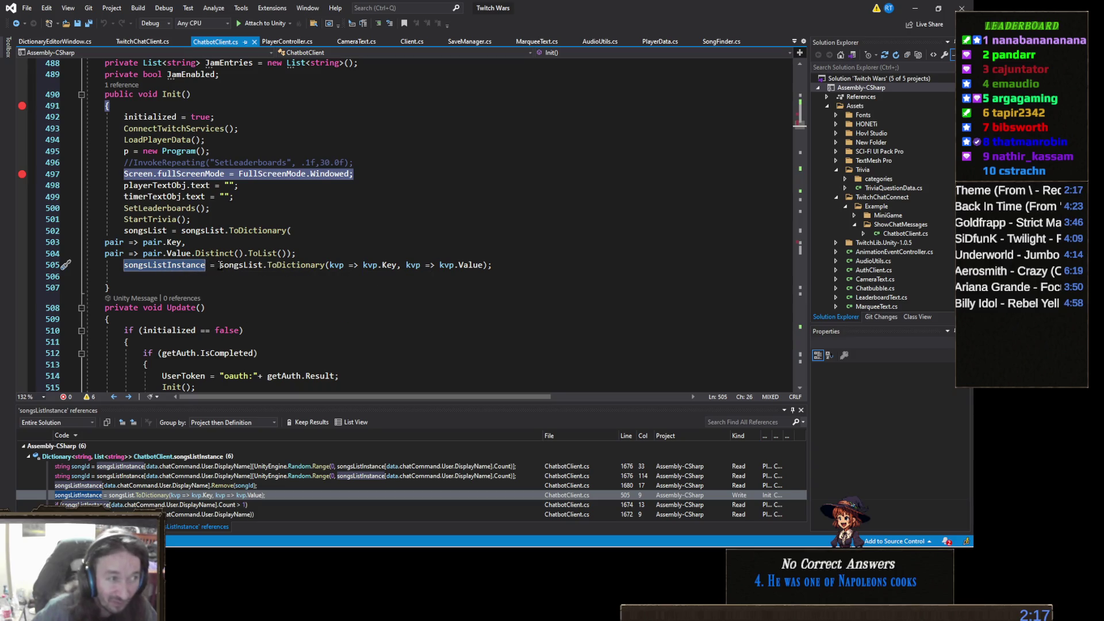
pyautogui.hotkey('ctrl', 'Right')
pyautogui.hotkey('ctrl', 'Right')
pyautogui.hotkey('ctrl', 'Right')
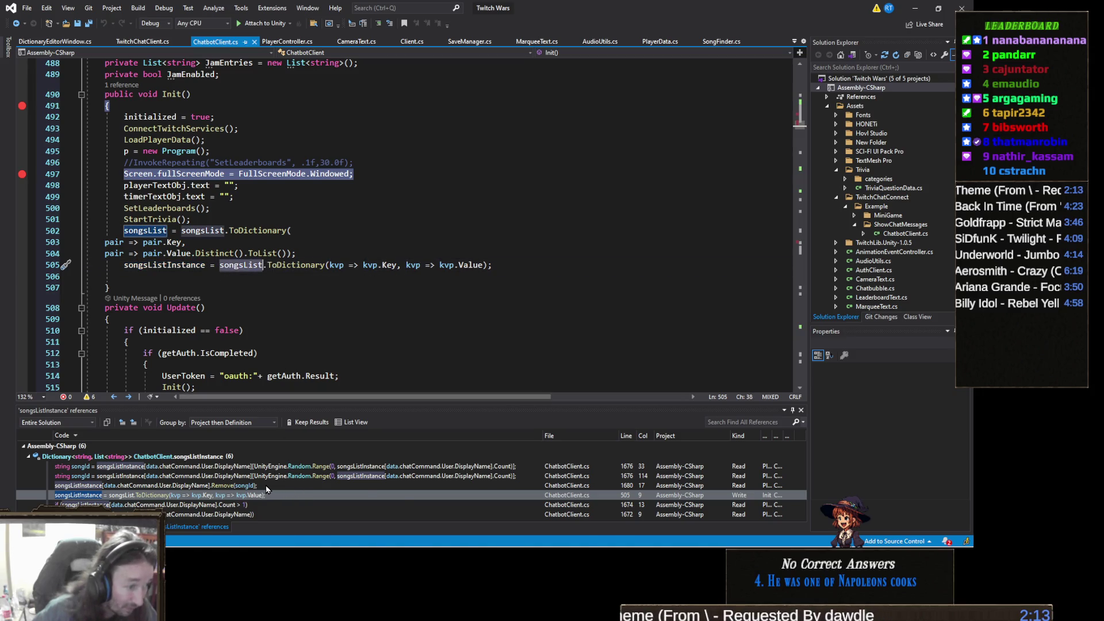
pyautogui.doubleClick(268, 486)
pyautogui.click(260, 467)
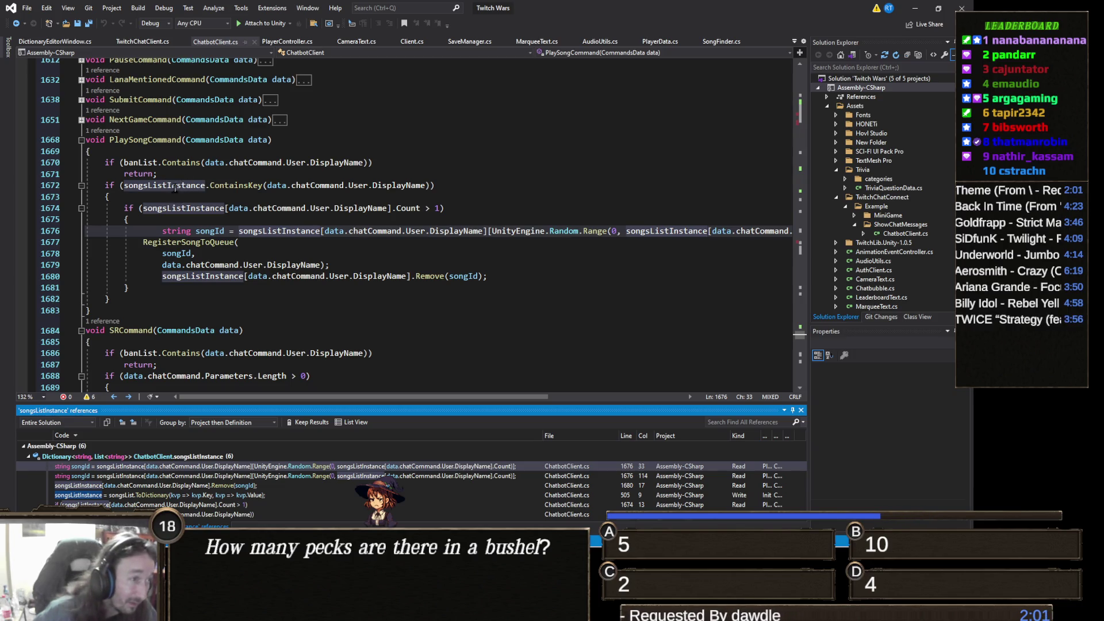
pyautogui.doubleClick(175, 185)
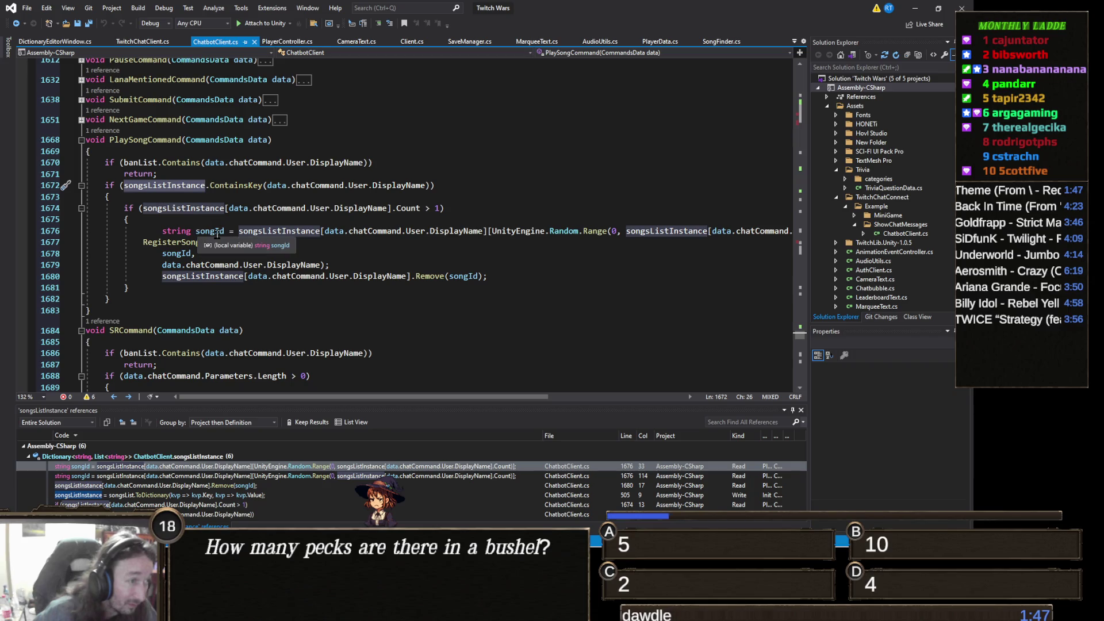
pyautogui.click(211, 232)
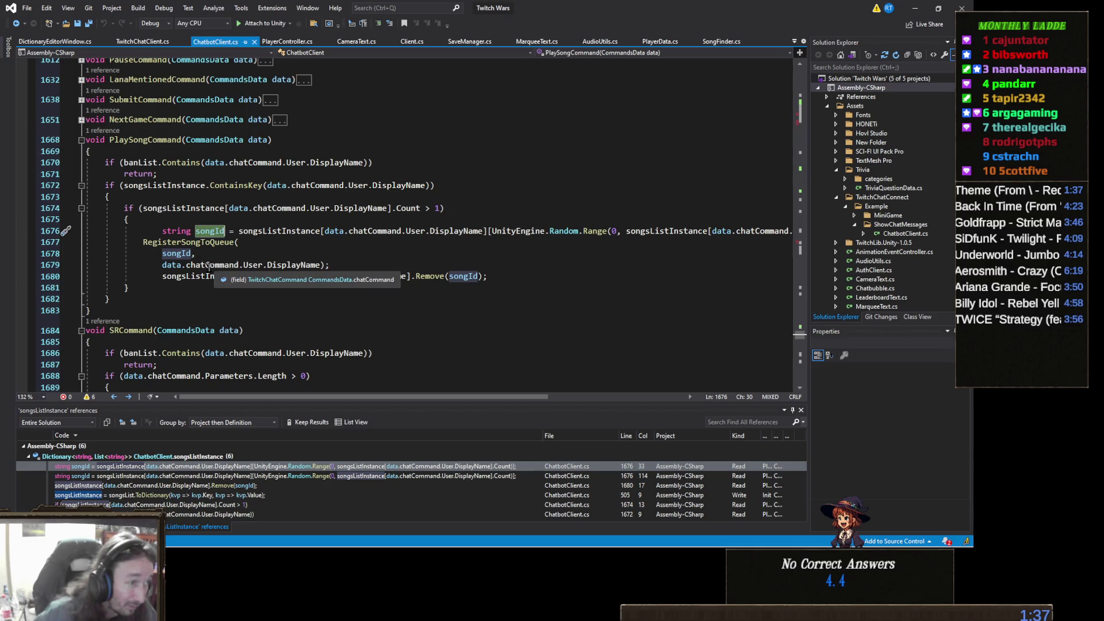
pyautogui.click(188, 265)
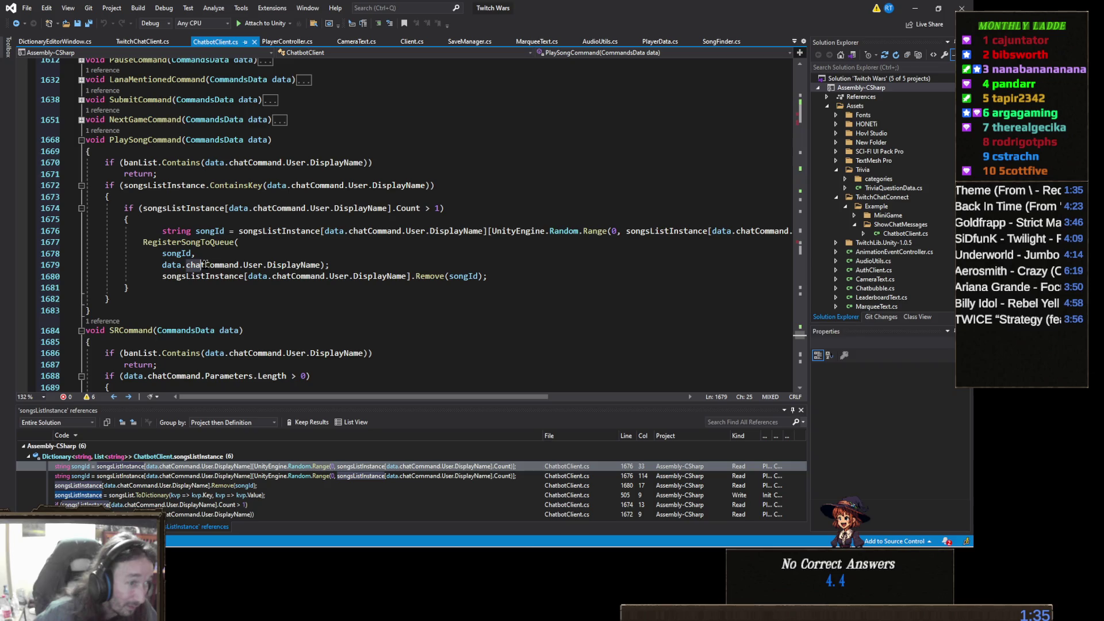
pyautogui.click(197, 276)
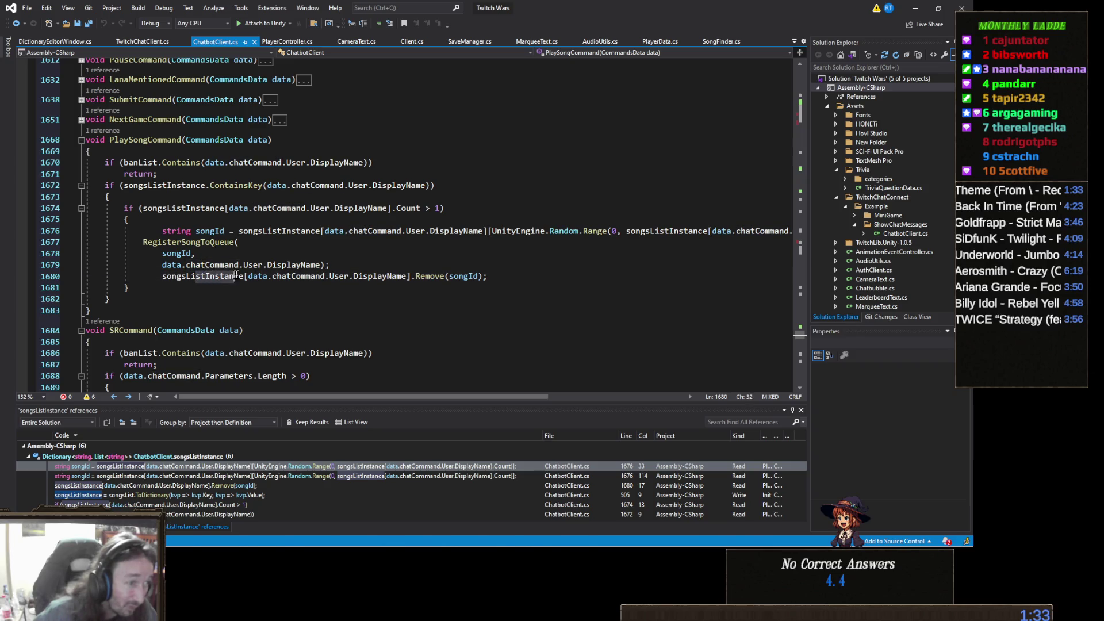
pyautogui.click(252, 275)
pyautogui.moveTo(262, 276); pyautogui.dragTo(489, 277)
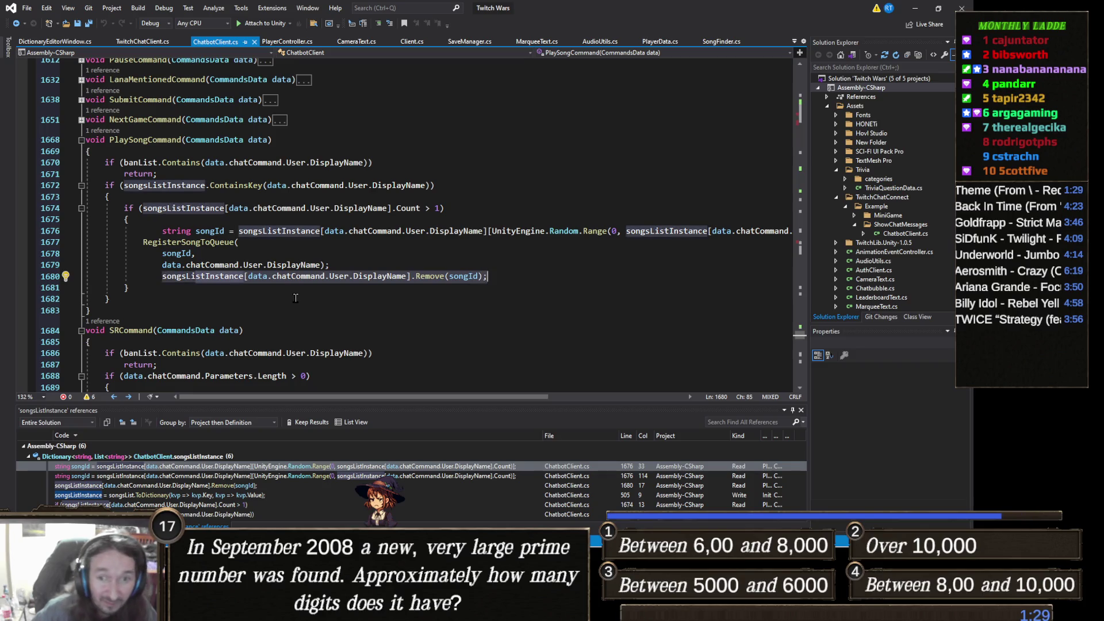
pyautogui.click(292, 302)
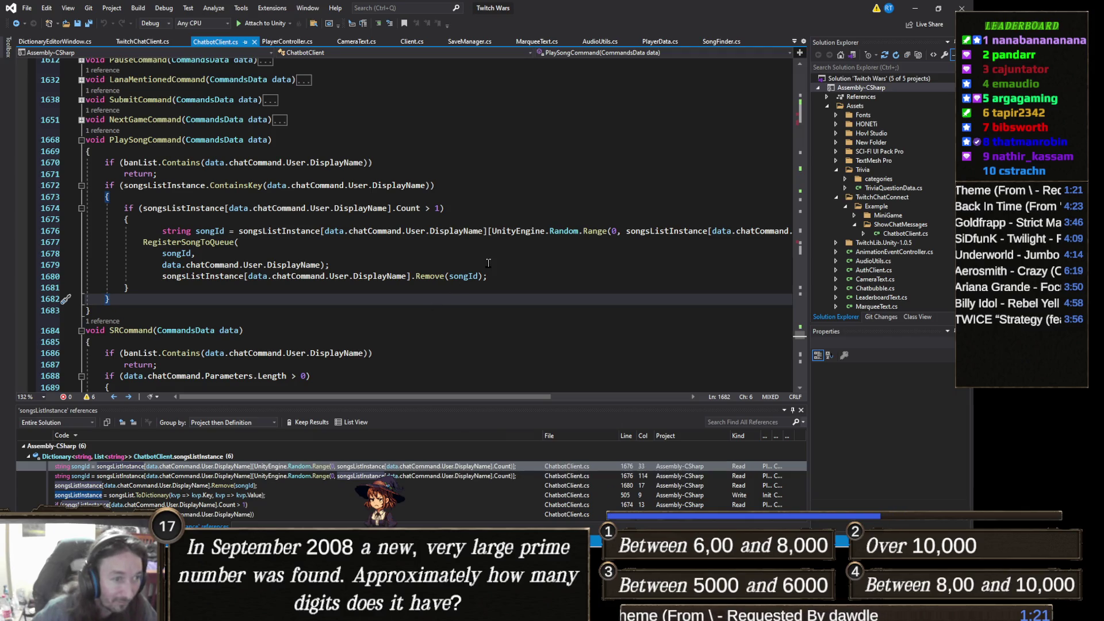
pyautogui.click(498, 276)
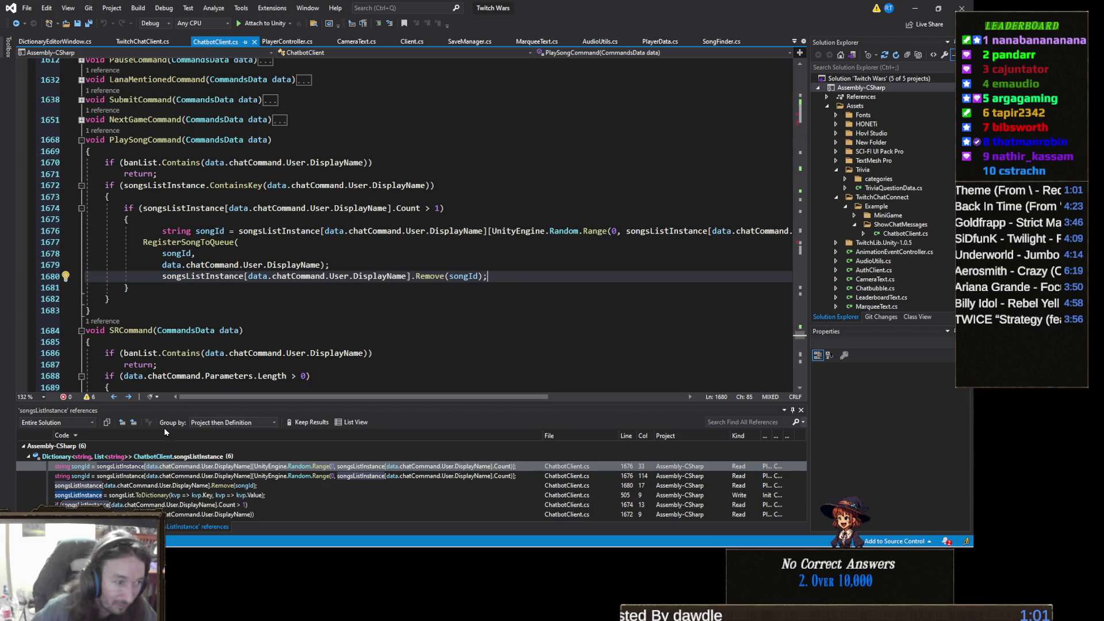
pyautogui.doubleClick(228, 457)
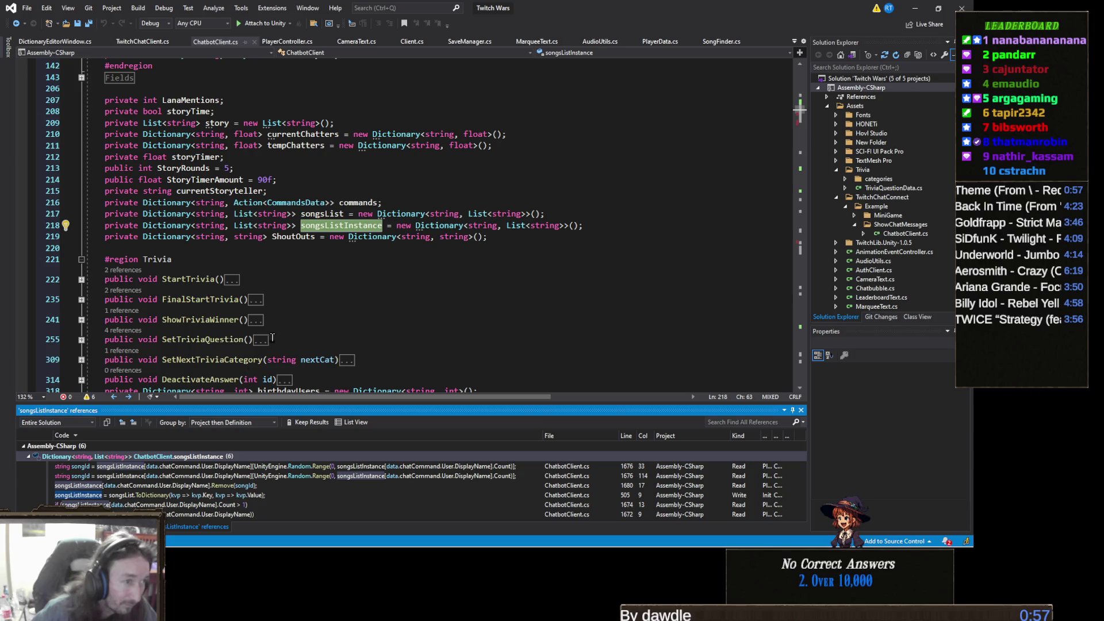
# - Revisit the Remove(songId) usage and Init assignment, then follow Init's caller to Update
pyautogui.doubleClick(252, 487)
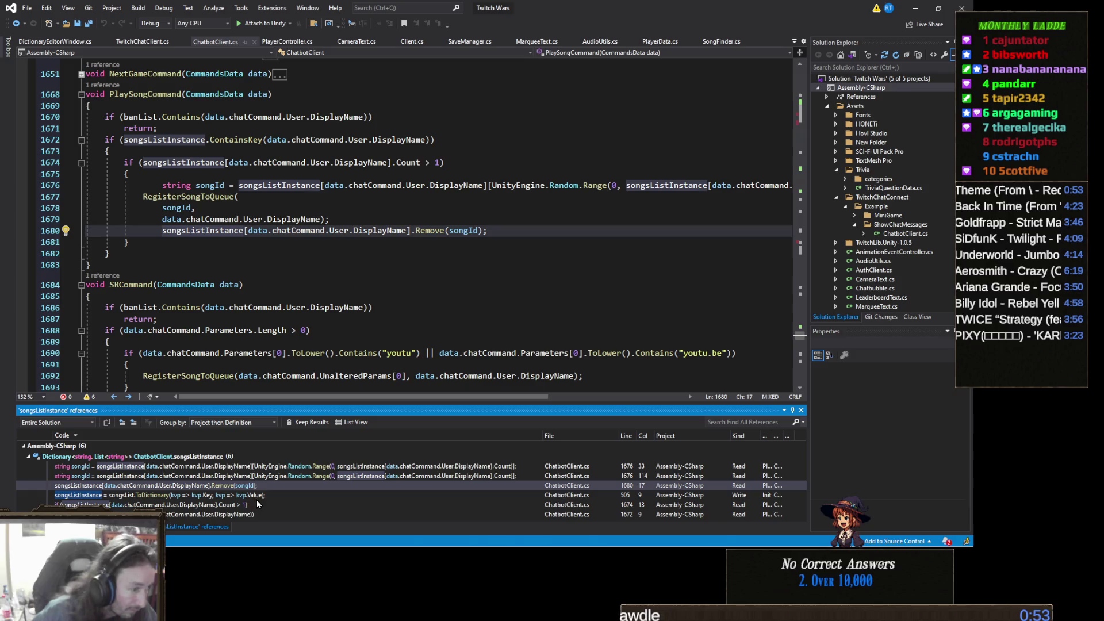
pyautogui.doubleClick(186, 496)
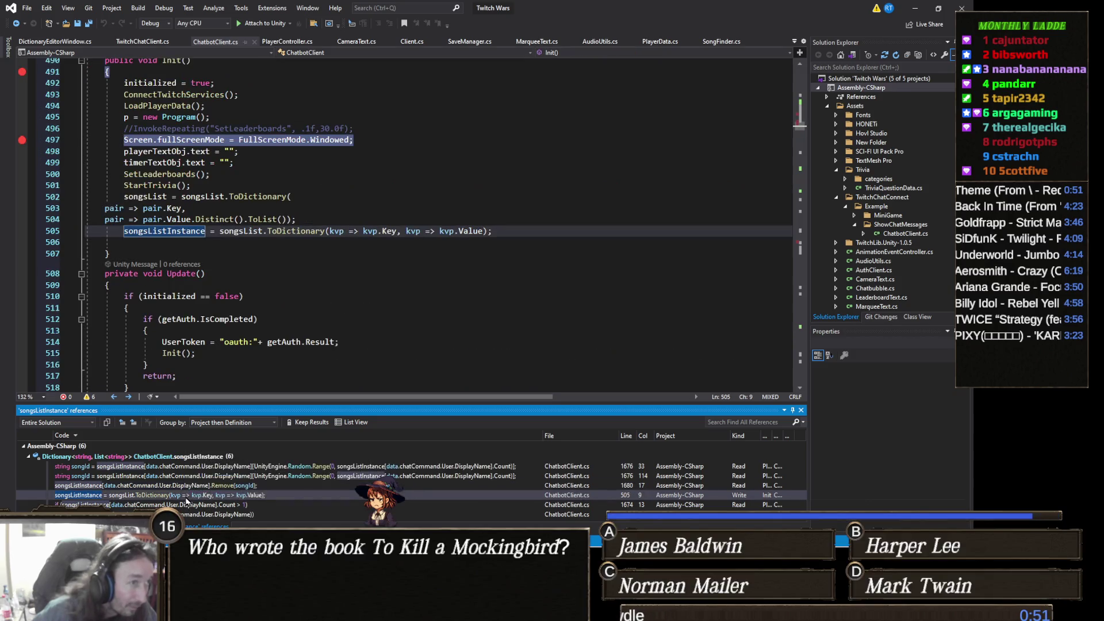
pyautogui.scroll(3, 195, 322)
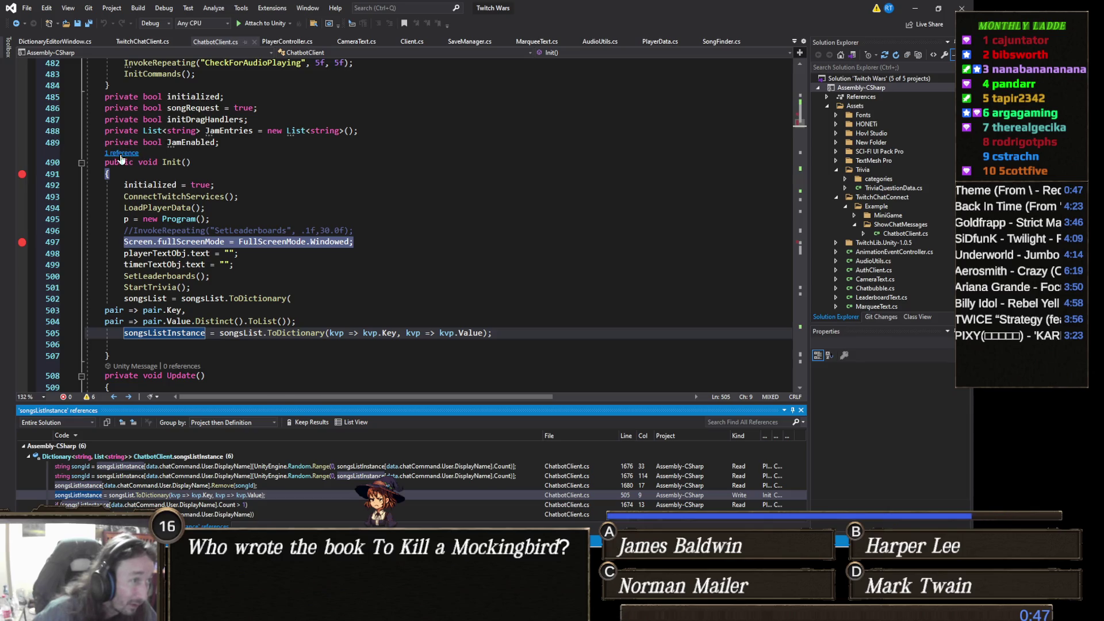
pyautogui.click(122, 153)
pyautogui.doubleClick(138, 125)
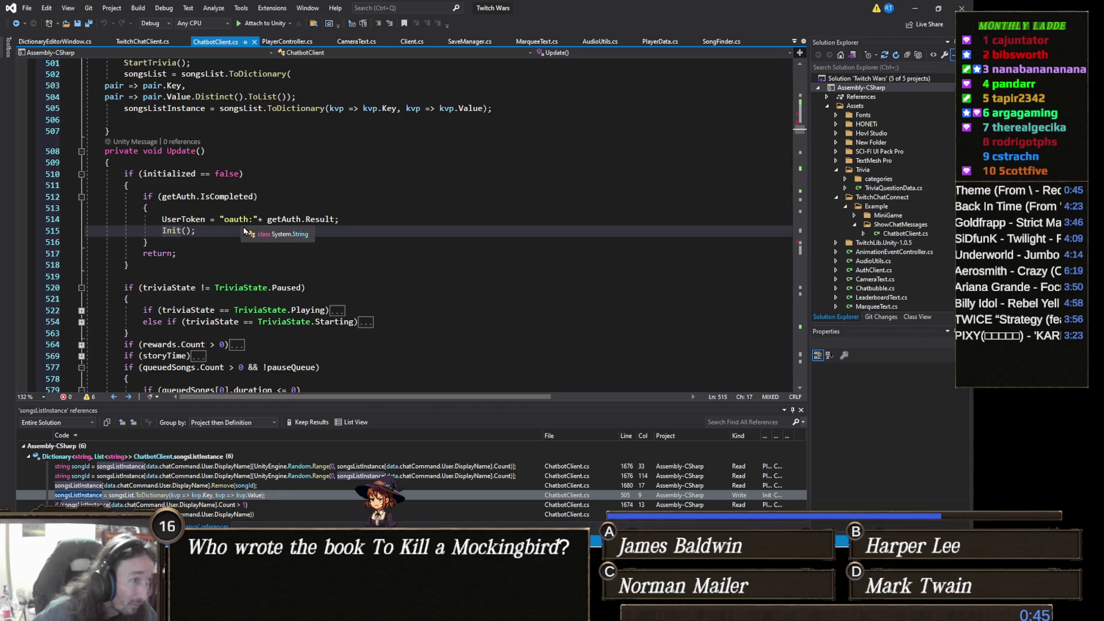
pyautogui.scroll(2, 313, 231)
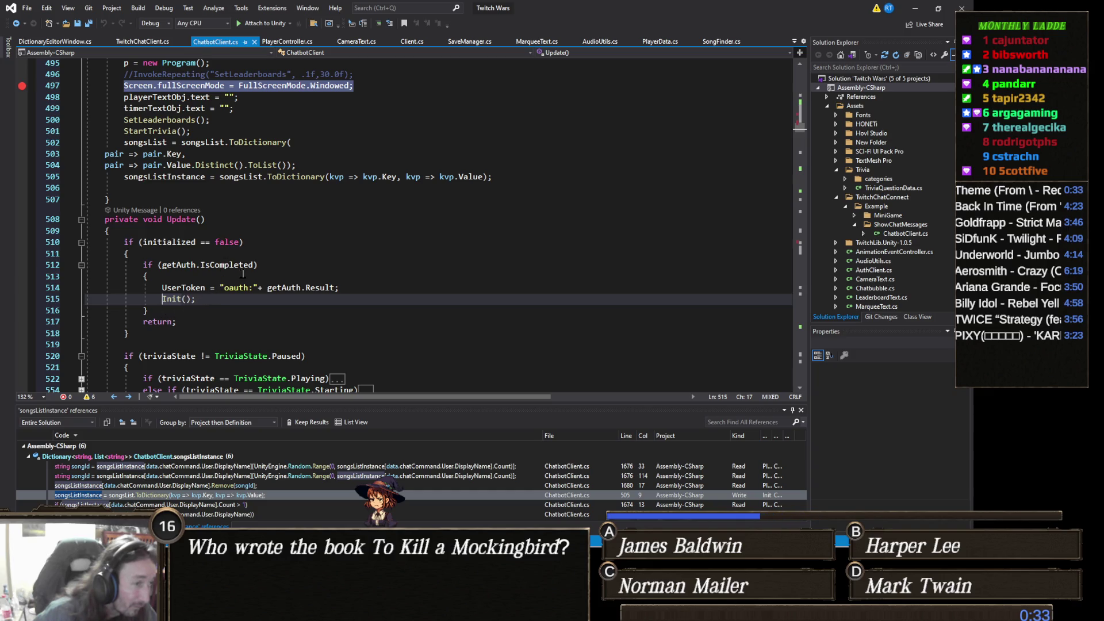
# - Go to Init's definition from the call on line 515 and review the method
pyautogui.doubleClick(175, 300)
pyautogui.rightClick(174, 303)
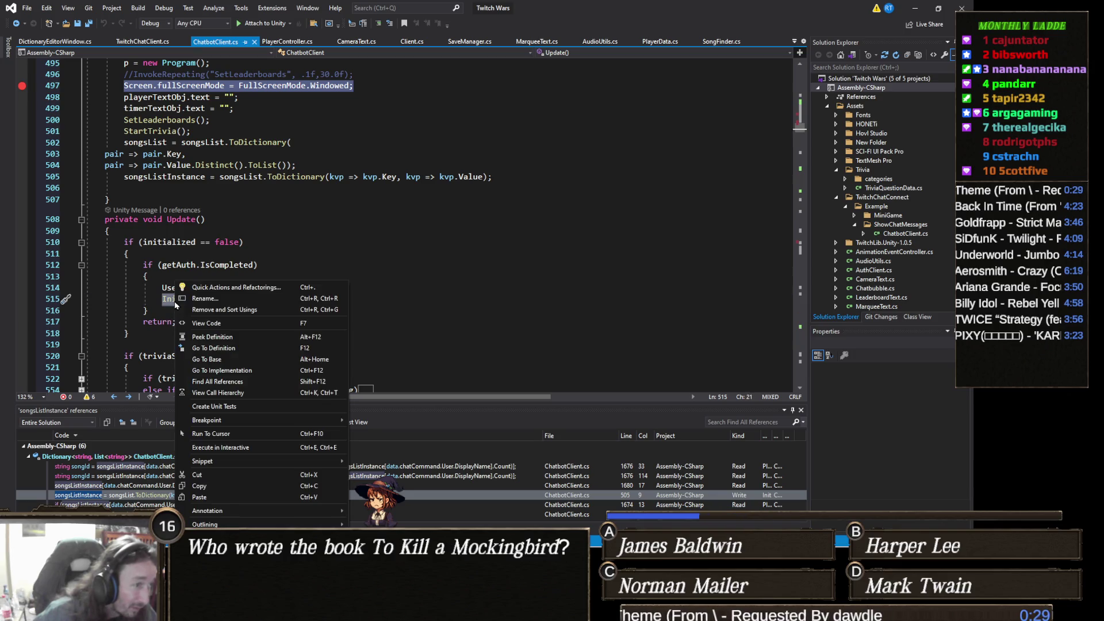
pyautogui.click(232, 345)
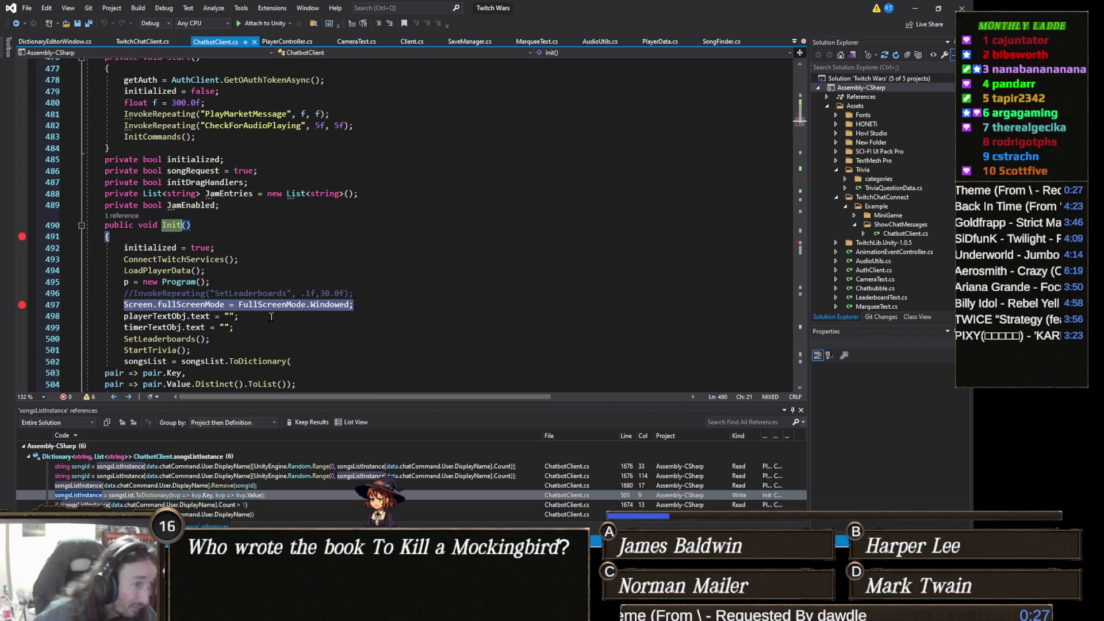
pyautogui.scroll(-2, 252, 275)
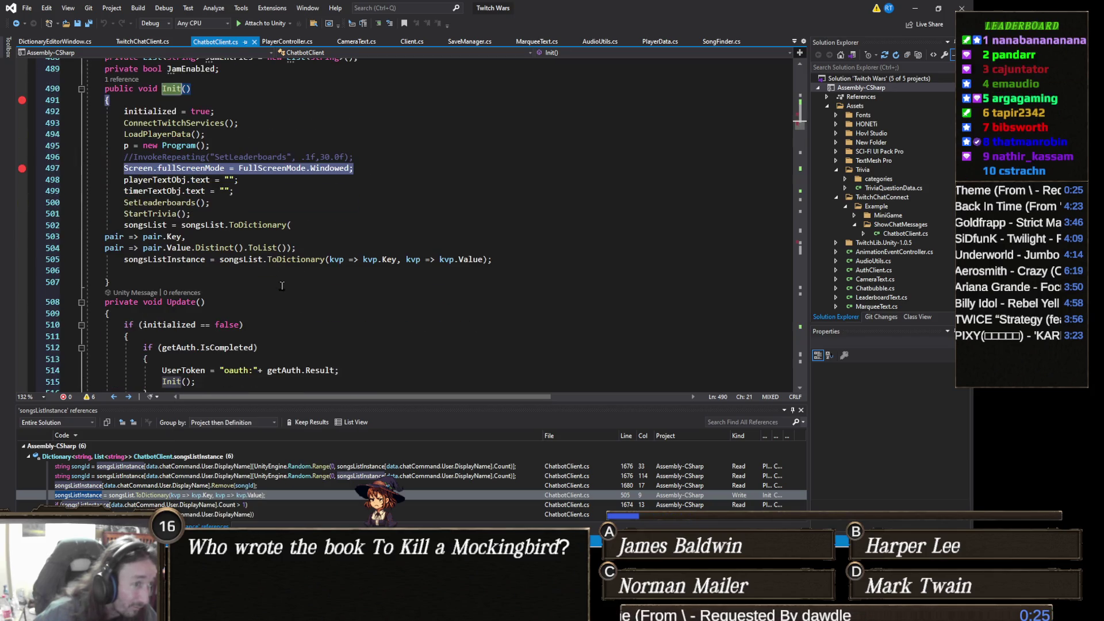
pyautogui.scroll(3, 248, 275)
pyautogui.scroll(-1, 244, 275)
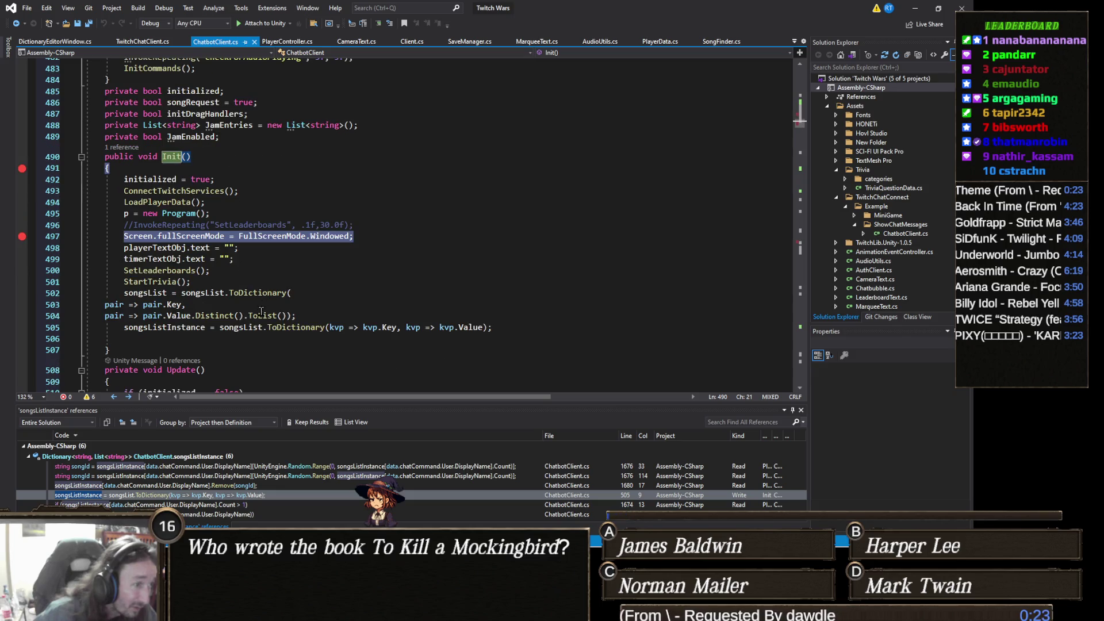
pyautogui.moveTo(246, 293)
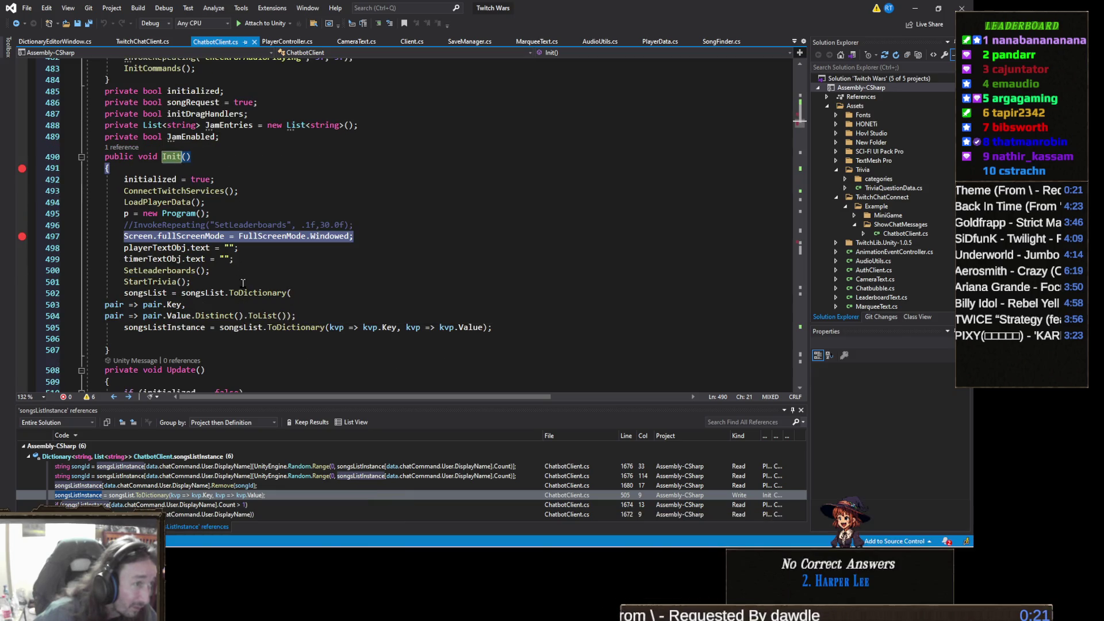
pyautogui.scroll(2, 193, 288)
pyautogui.scroll(2, 198, 305)
pyautogui.scroll(-2, 199, 302)
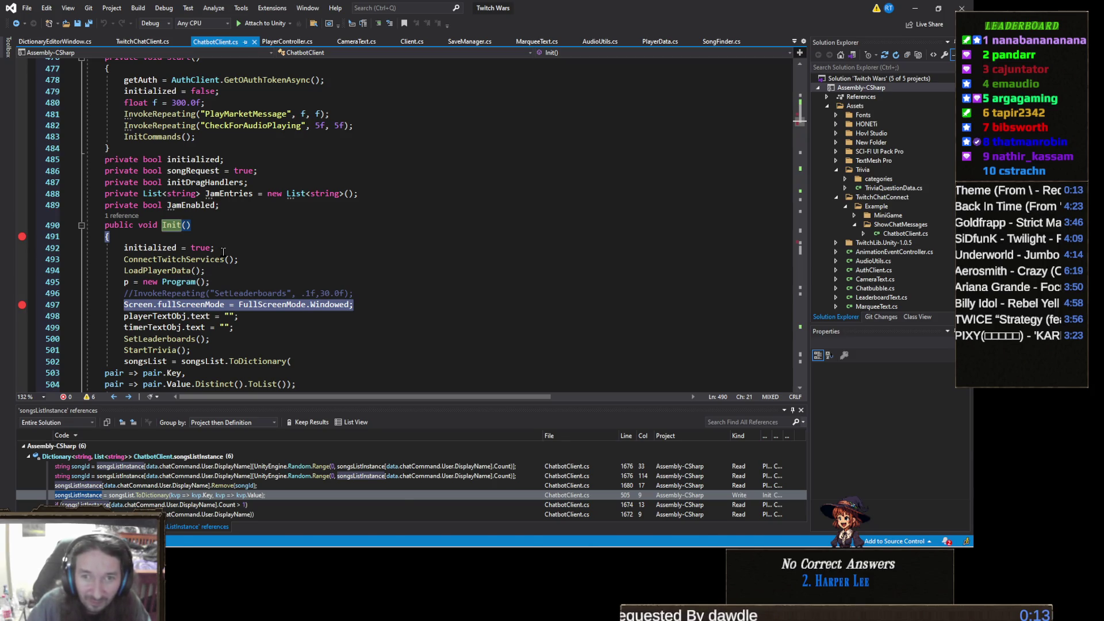
pyautogui.click(297, 284)
pyautogui.hotkey('alt', 'Tab')
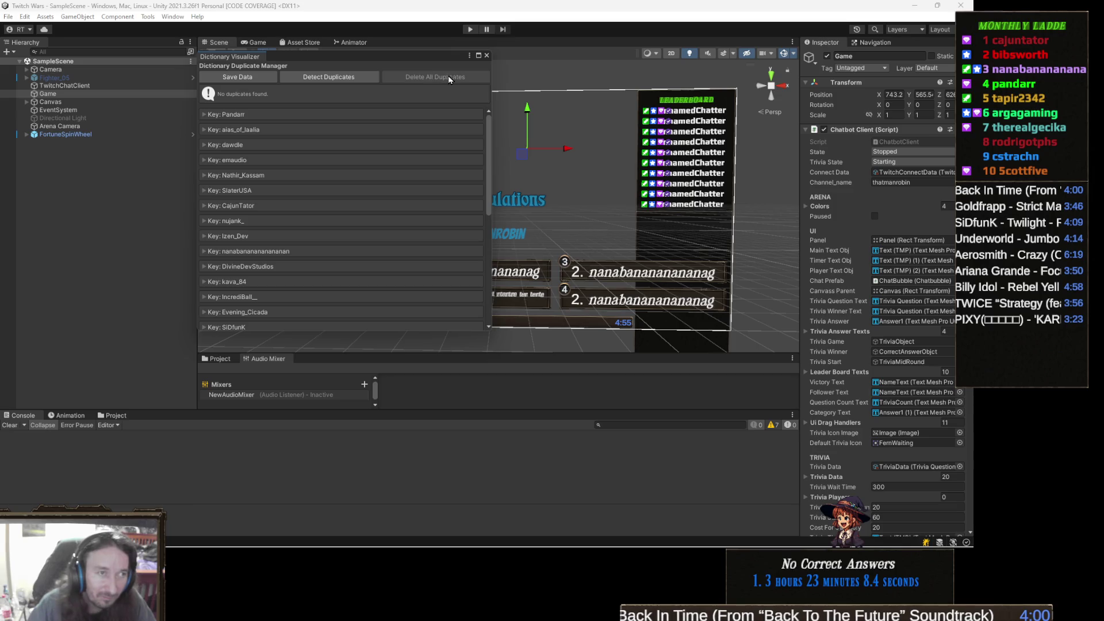
# - Close the Dictionary Duplicate Manager after it reports 'No duplicates found.'
pyautogui.click(486, 56)
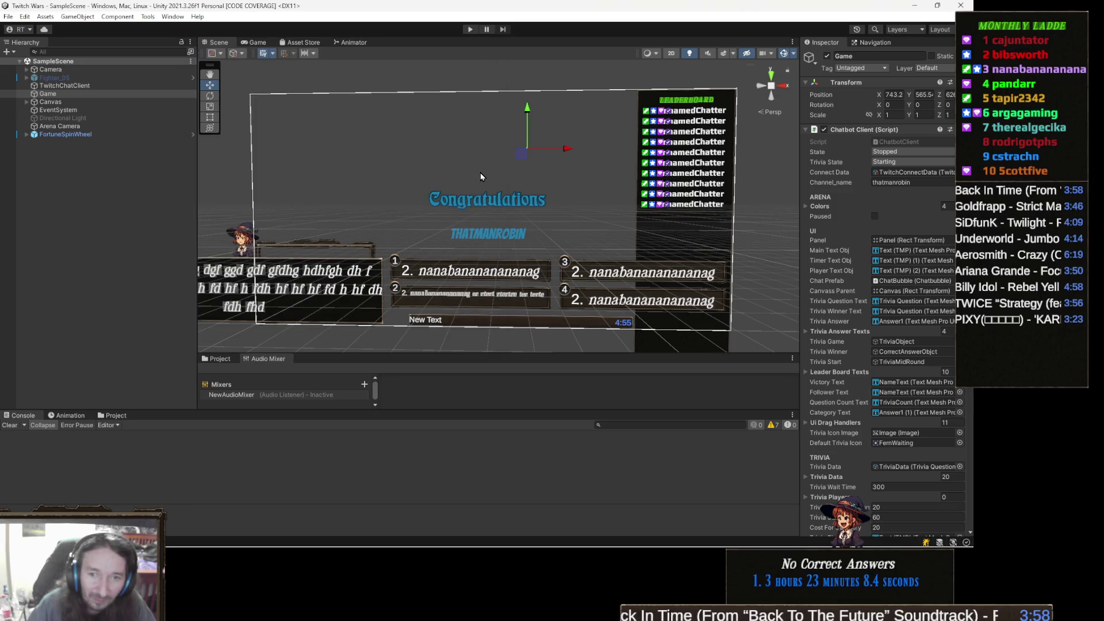